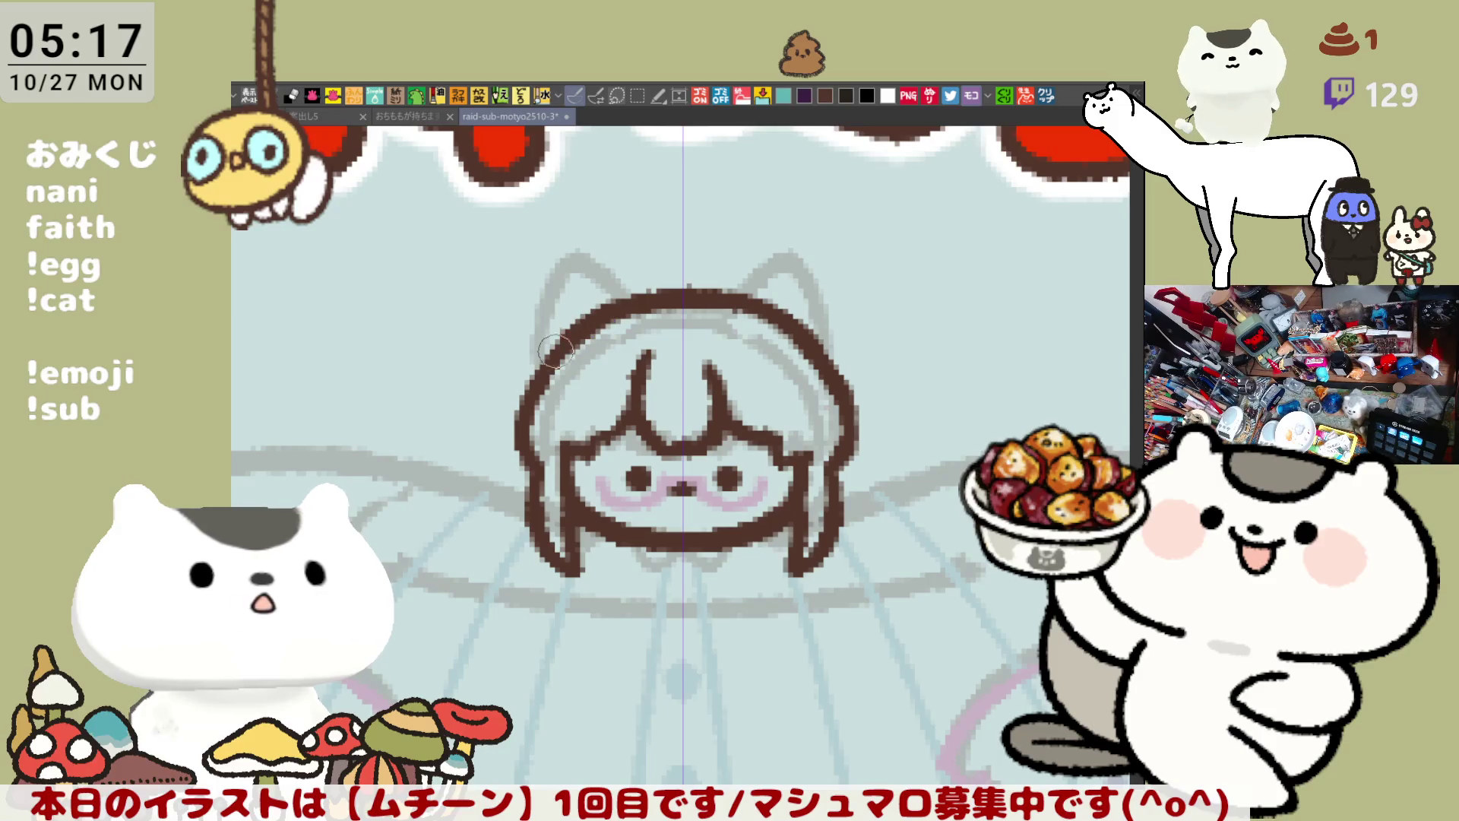
Step: Try mirrored hair-curl strokes beside the head, undoing each rough attempt
mouse_move(540, 375)
left_mouse_down()
mouse_move(525, 351)
mouse_move(550, 328)
left_mouse_up()
key("ctrl+z")
key("ctrl+z")
key("ctrl+z")
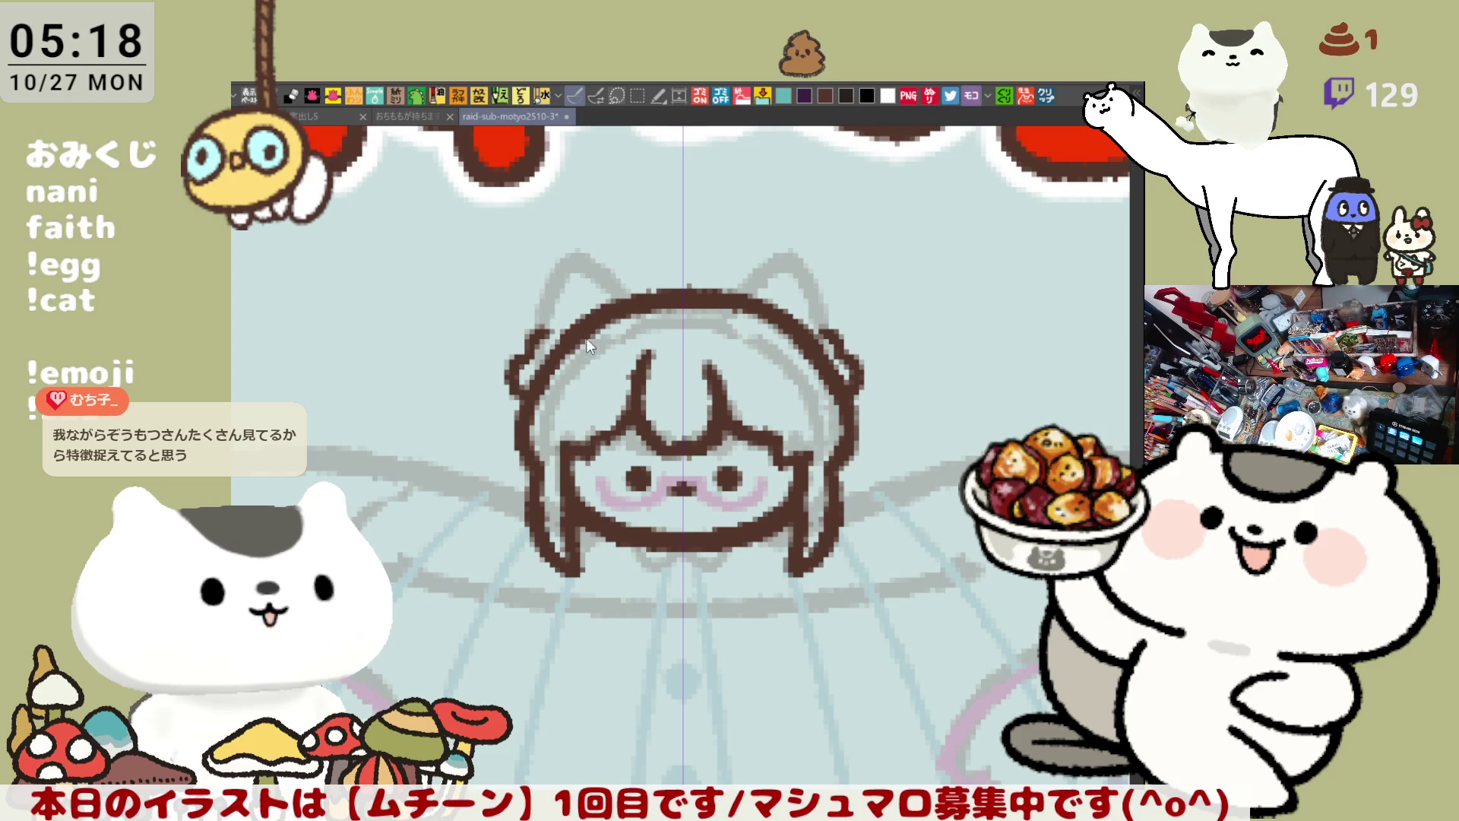
key("ctrl+z")
key("ctrl+z")
mouse_move(522, 371)
left_mouse_down()
mouse_move(514, 391)
mouse_move(582, 298)
left_mouse_up()
key("ctrl+z")
key("ctrl+z")
key("ctrl+z")
mouse_move(513, 373)
left_mouse_down()
mouse_move(587, 306)
mouse_move(574, 304)
mouse_move(584, 312)
left_mouse_up()
key("ctrl+z")
key("ctrl+z")
key("ctrl+z")
key("ctrl+z")
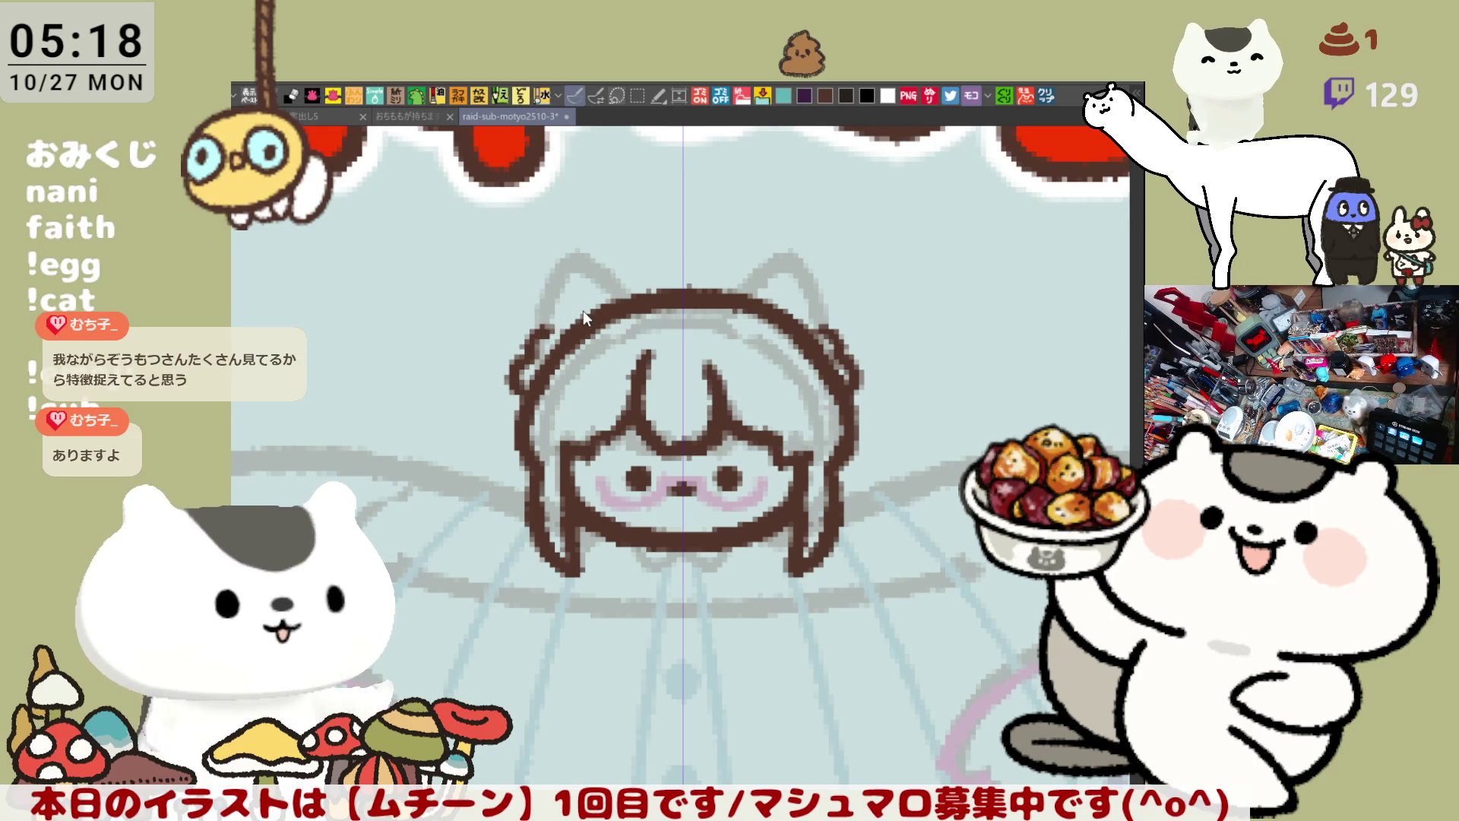
left_click_drag(520, 391, 538, 349)
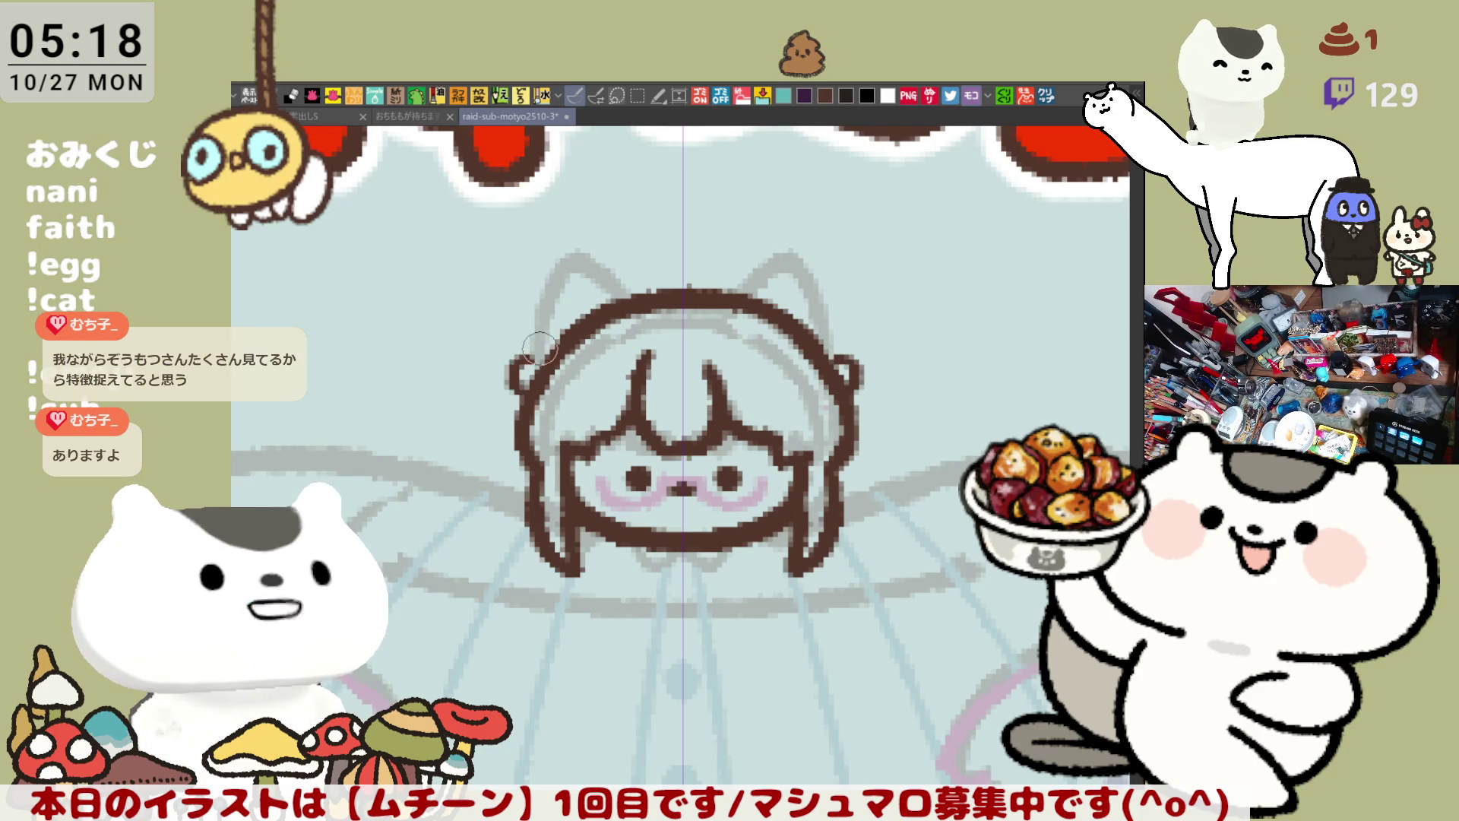
key("ctrl+z")
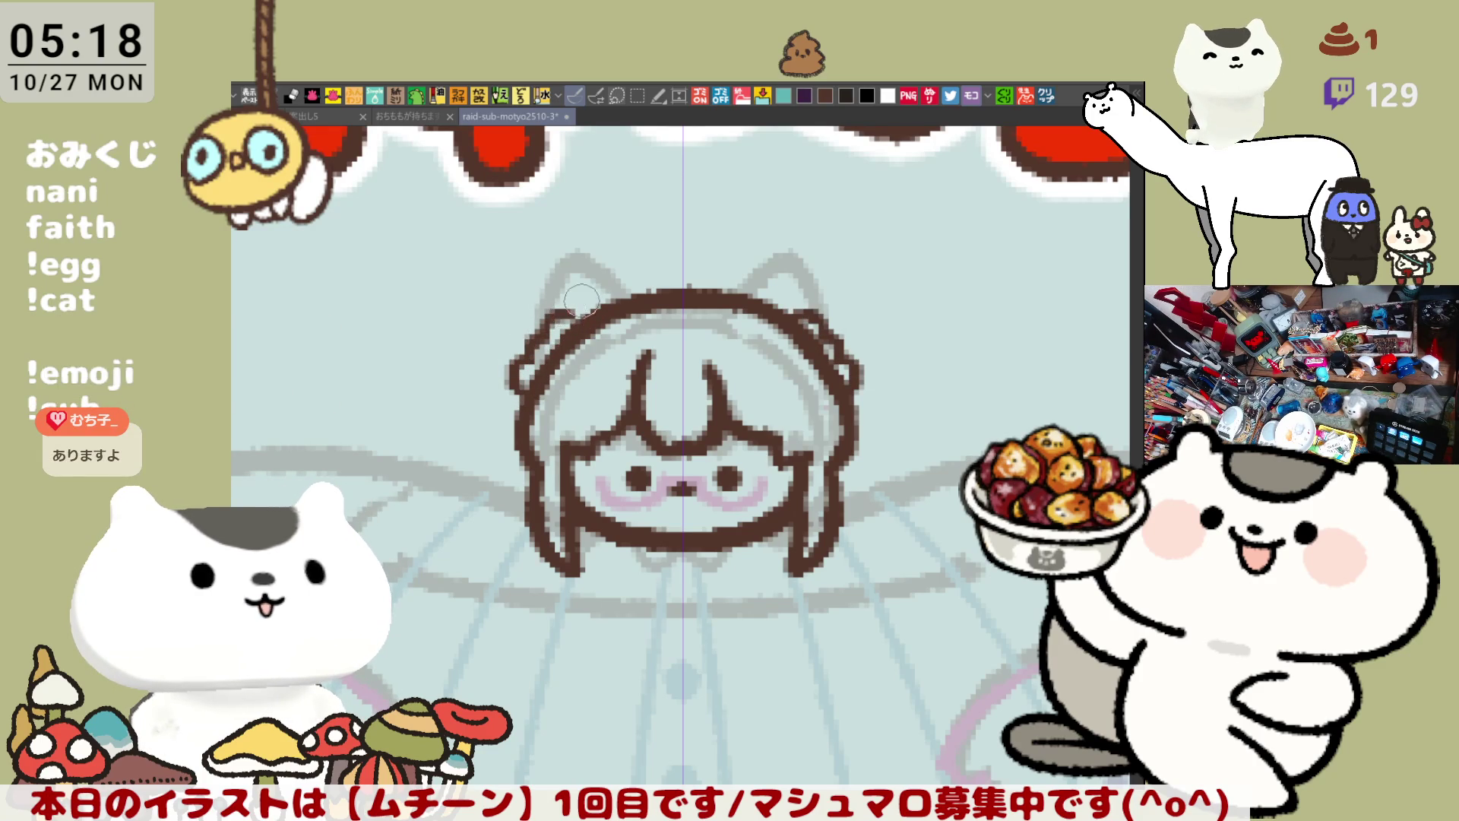
mouse_move(574, 312)
left_mouse_down()
mouse_move(598, 297)
mouse_move(585, 301)
mouse_move(611, 326)
mouse_move(521, 395)
mouse_move(525, 357)
mouse_move(582, 316)
mouse_move(607, 327)
left_mouse_up()
key("ctrl+z")
key("ctrl+z")
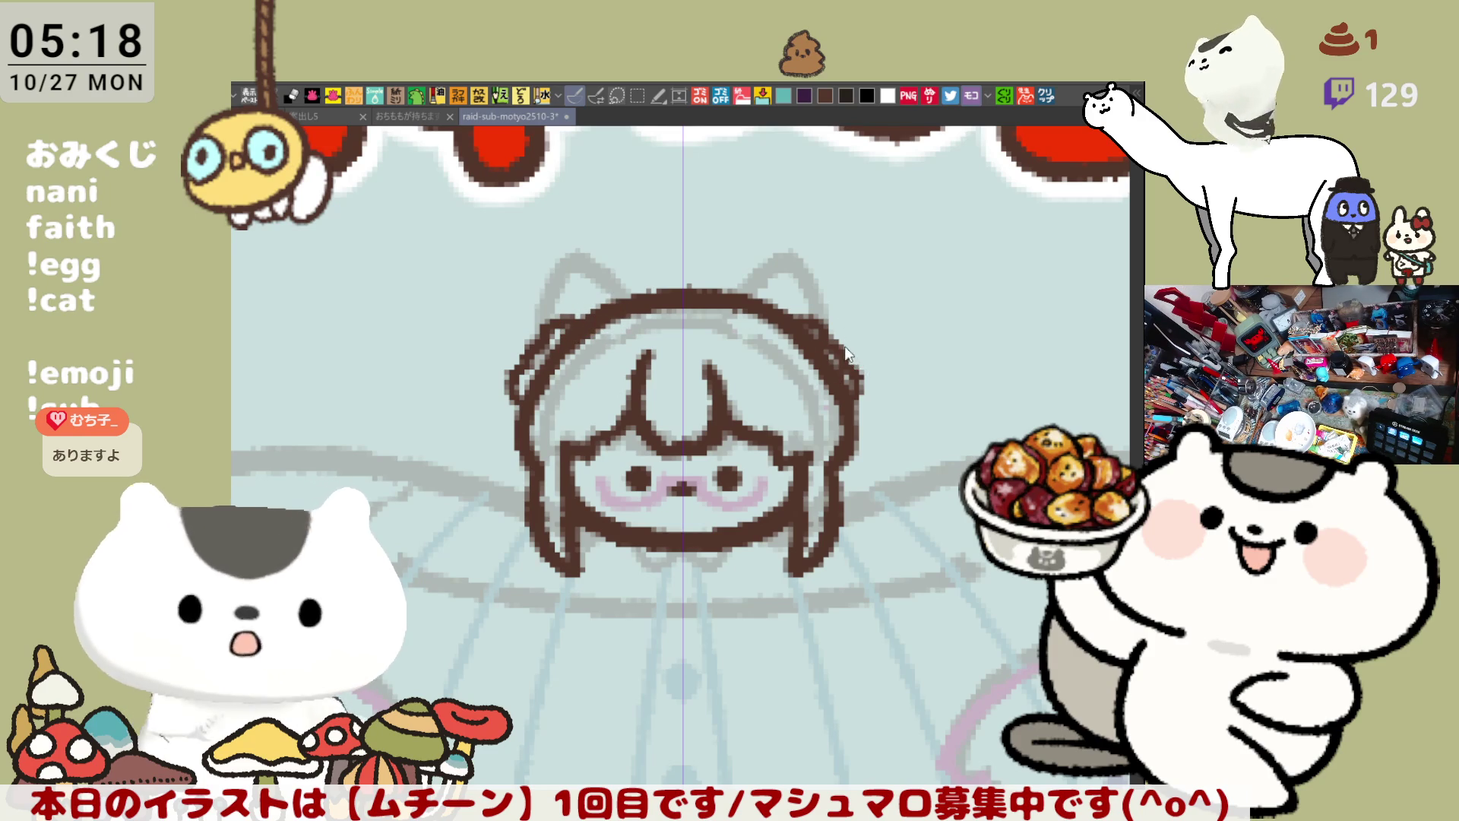
key("ctrl+z")
key("ctrl+z")
key("ctrl+z")
Step: Draw small mirrored curls on the head's upper outline and curves rising above it
mouse_move(806, 318)
left_mouse_down()
mouse_move(830, 317)
mouse_move(874, 383)
left_mouse_up()
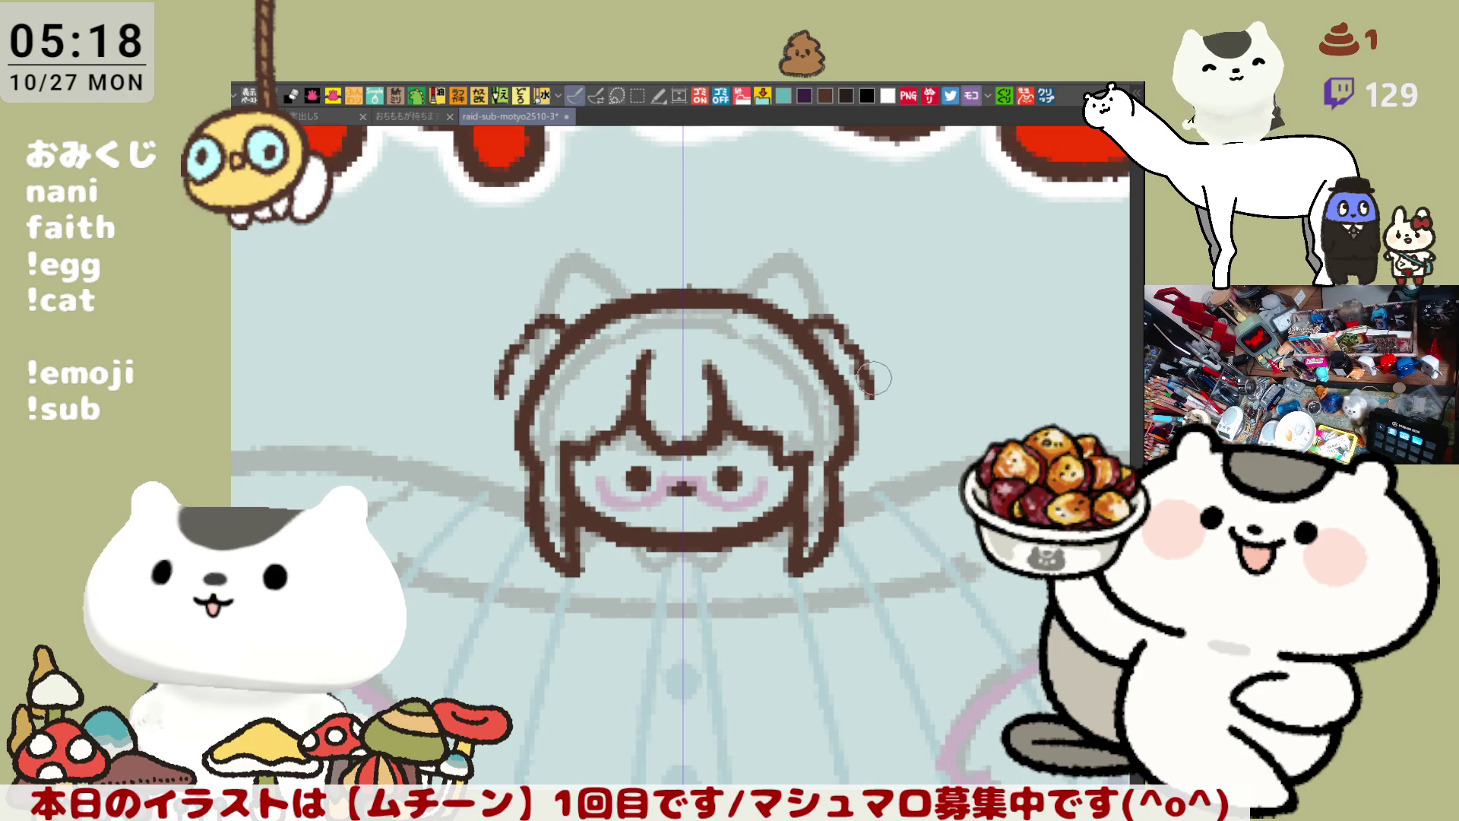
mouse_move(863, 389)
left_mouse_down()
mouse_move(855, 410)
mouse_move(859, 380)
left_mouse_up()
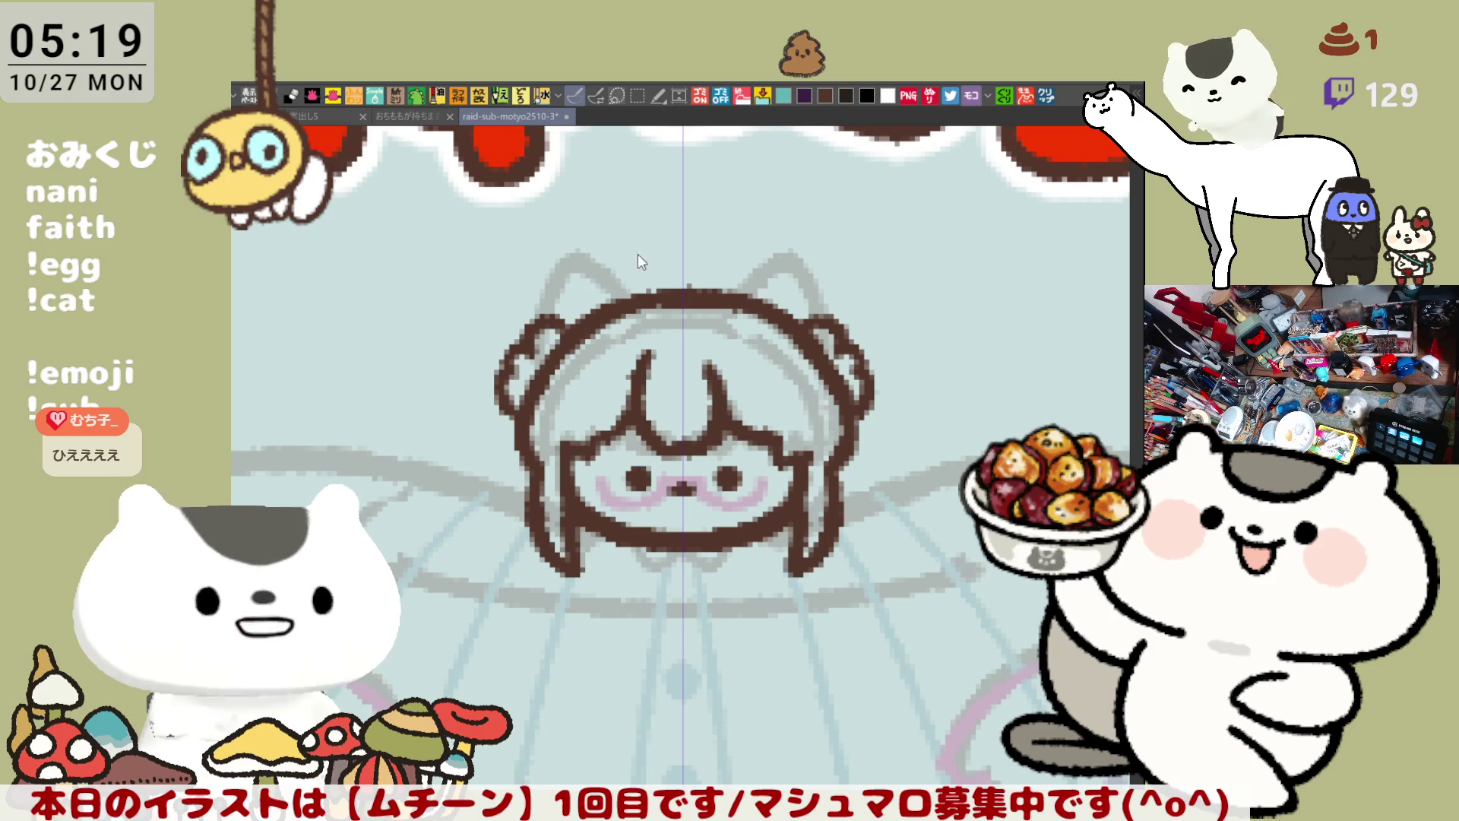
left_click_drag(636, 242, 637, 302)
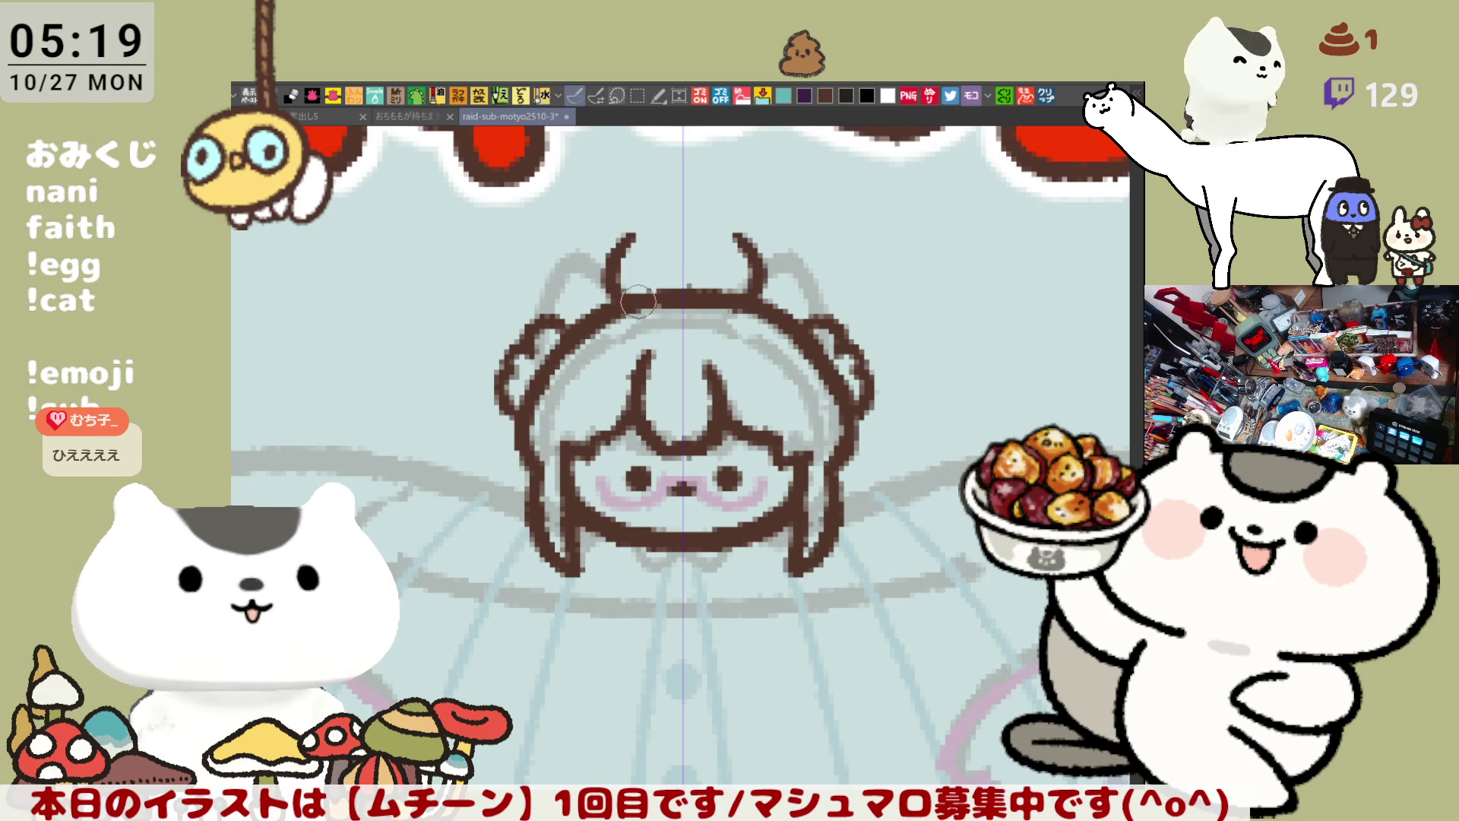
Step: Redraw the mirrored ear curves above the head and try a hat-top stroke
key("ctrl+z")
left_click_drag(625, 247, 625, 301)
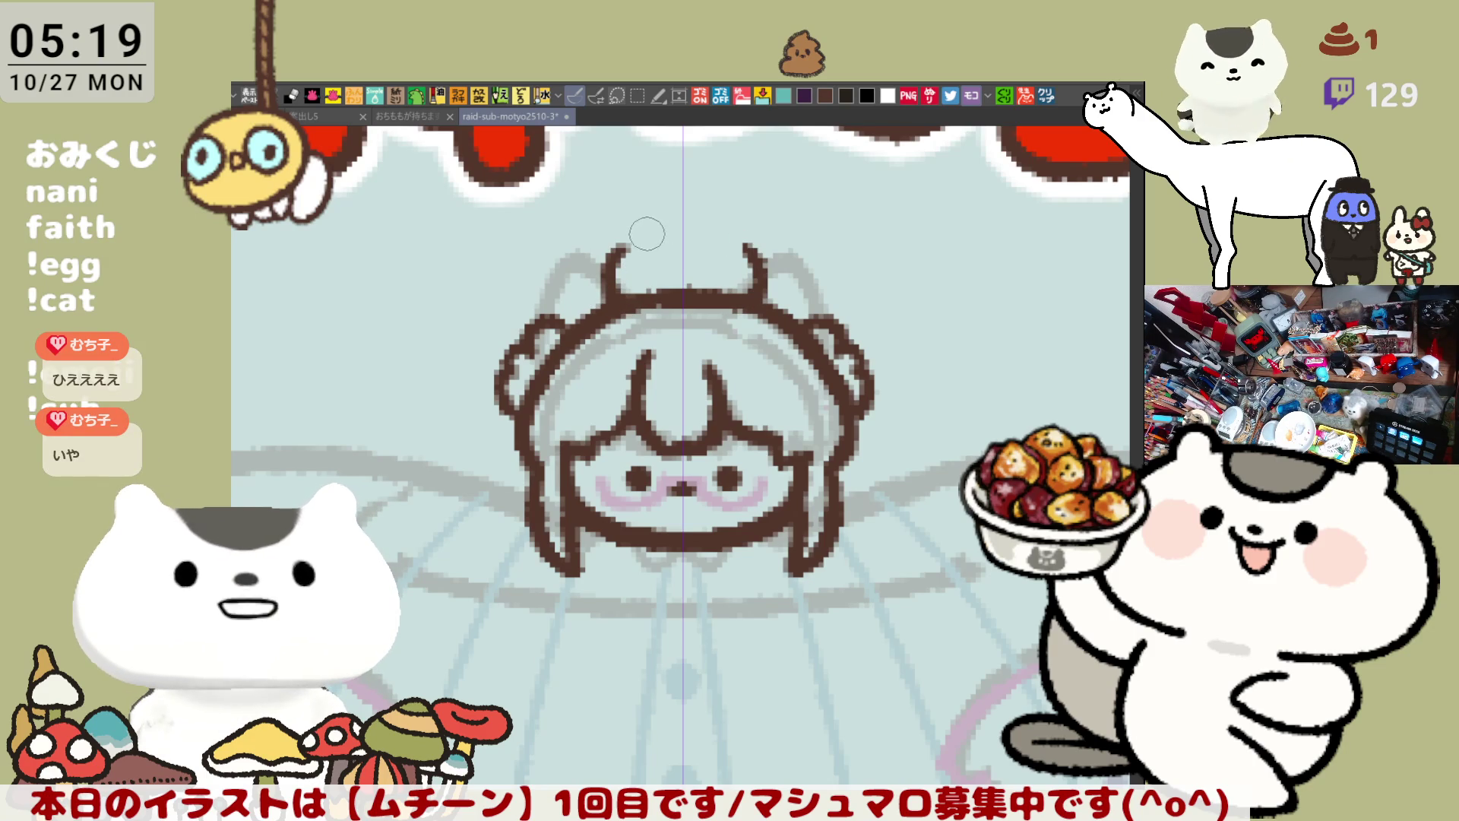
key("ctrl+z")
left_click_drag(757, 289, 741, 243)
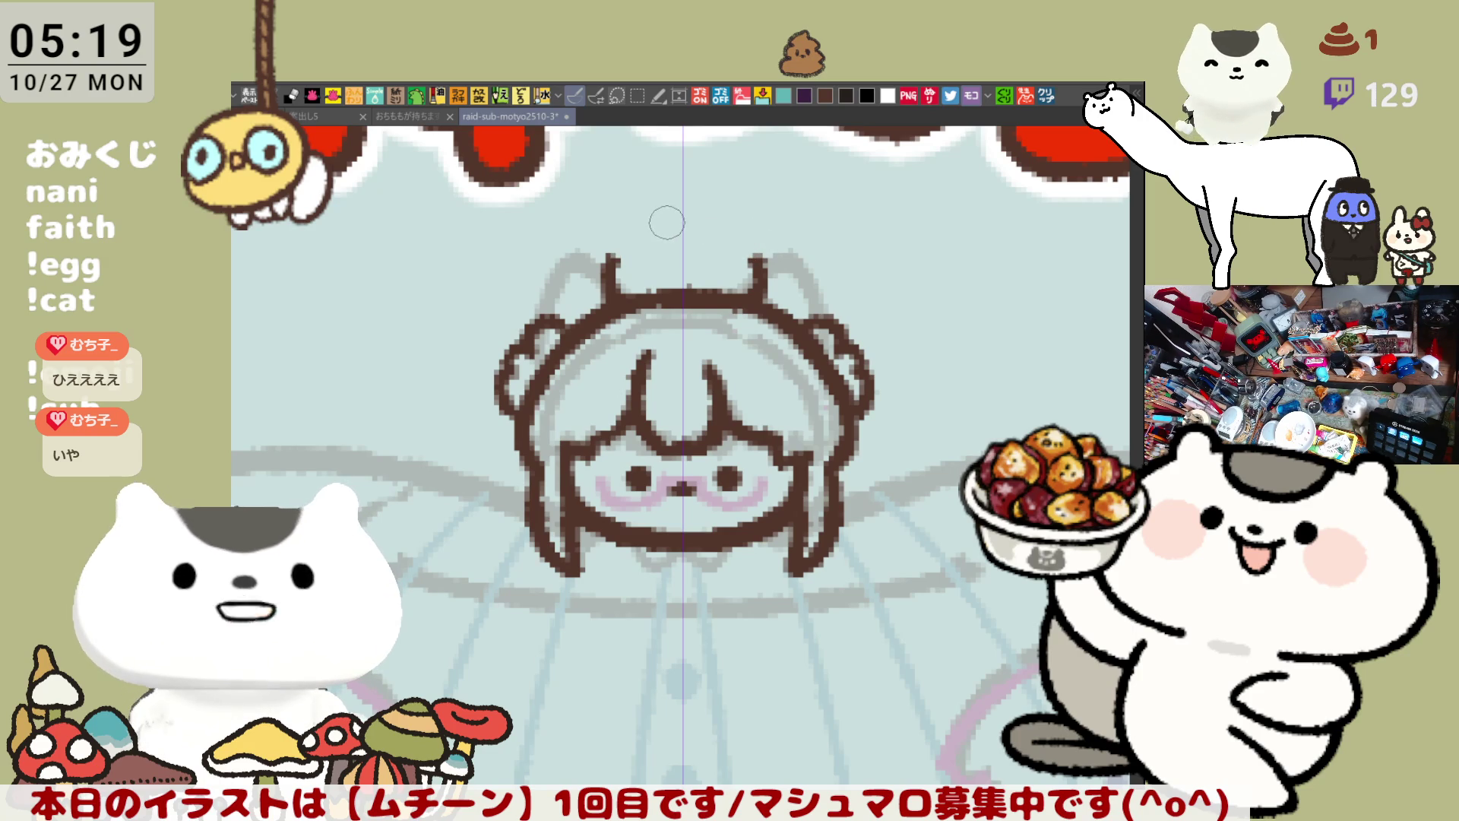
mouse_move(653, 223)
left_mouse_down()
mouse_move(721, 224)
mouse_move(764, 250)
mouse_move(756, 228)
mouse_move(760, 266)
mouse_move(742, 242)
left_mouse_up()
key("ctrl+z")
key("ctrl+z")
key("ctrl+z")
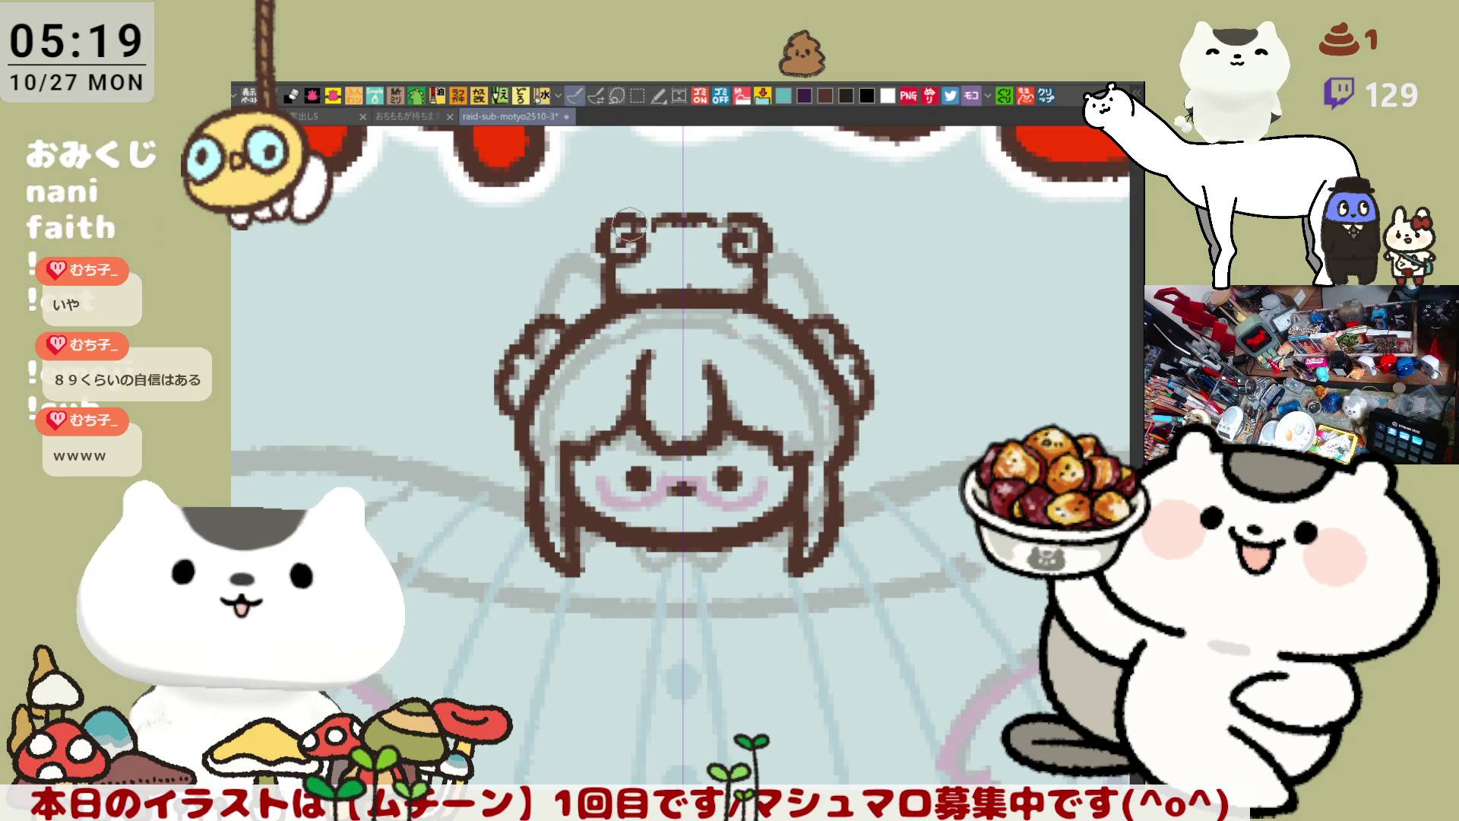
key("ctrl+z")
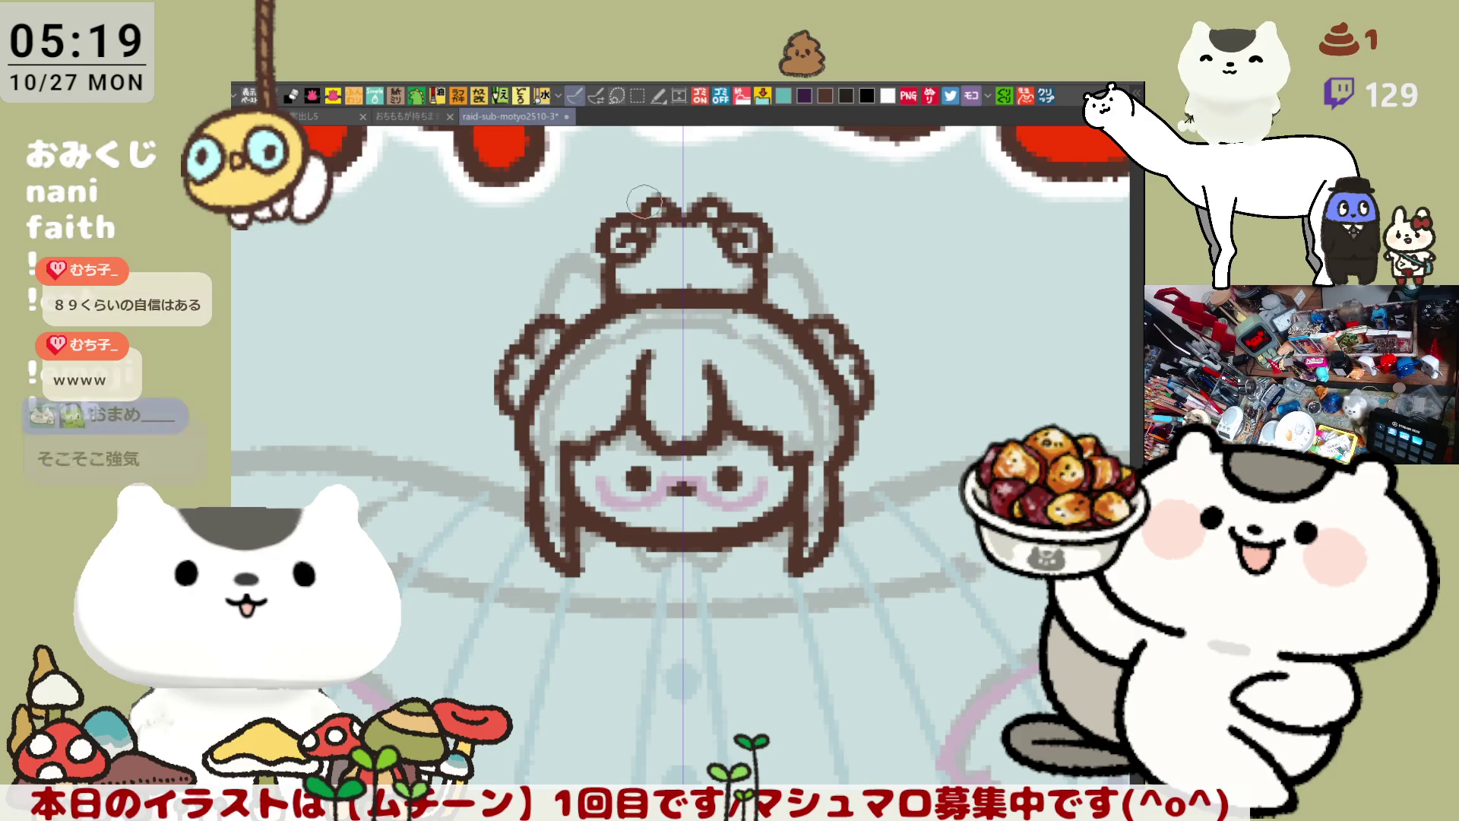
Step: Finish the hat's top and lower-left outline, then dot two eyes on the bear hat
left_click_drag(634, 213, 664, 212)
key("ctrl+z")
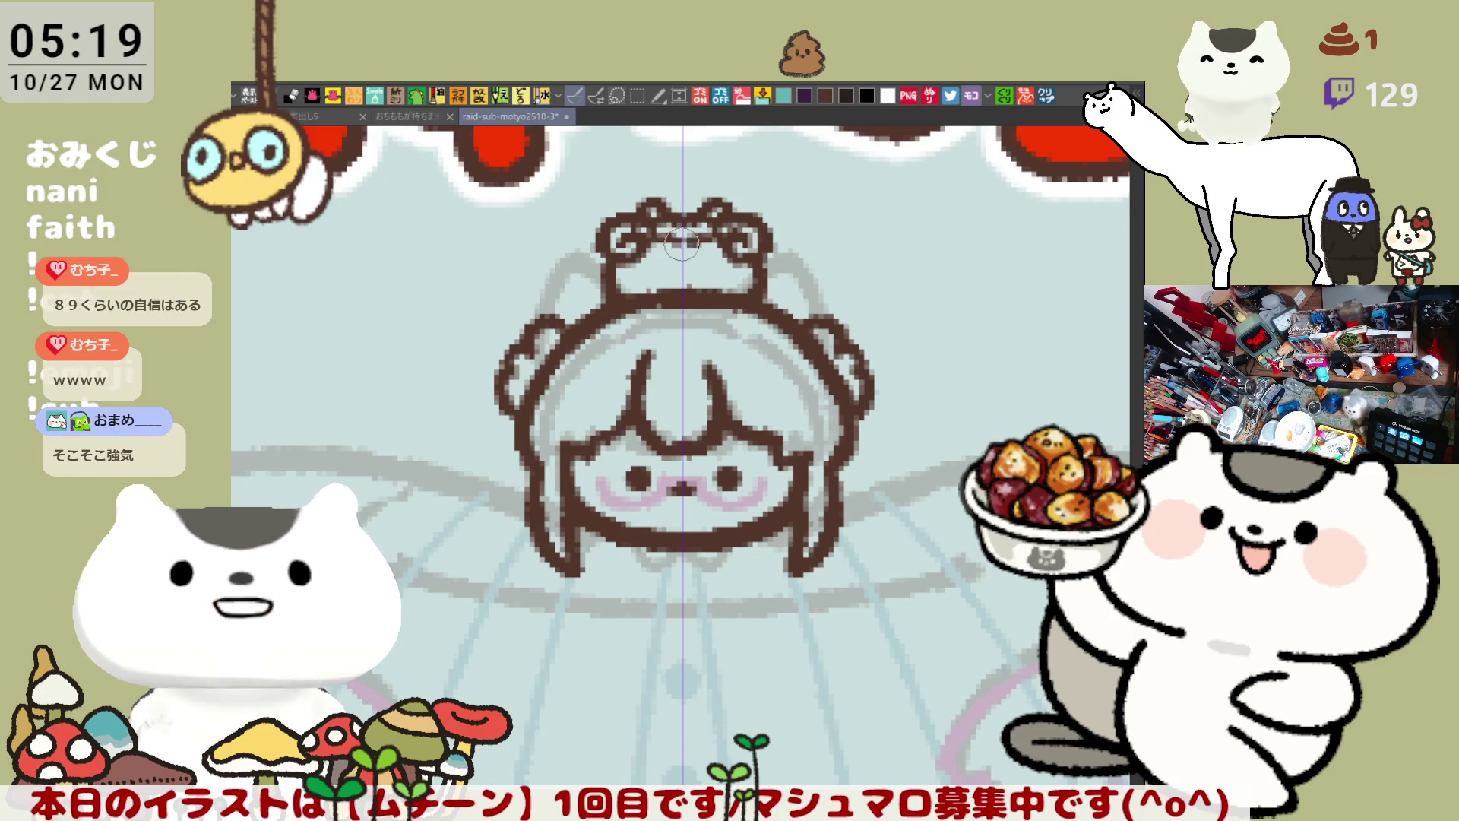
mouse_move(658, 240)
left_mouse_down()
mouse_move(678, 243)
mouse_move(627, 293)
mouse_move(654, 295)
mouse_move(646, 324)
mouse_move(662, 312)
mouse_move(650, 308)
left_mouse_up()
key("ctrl+z")
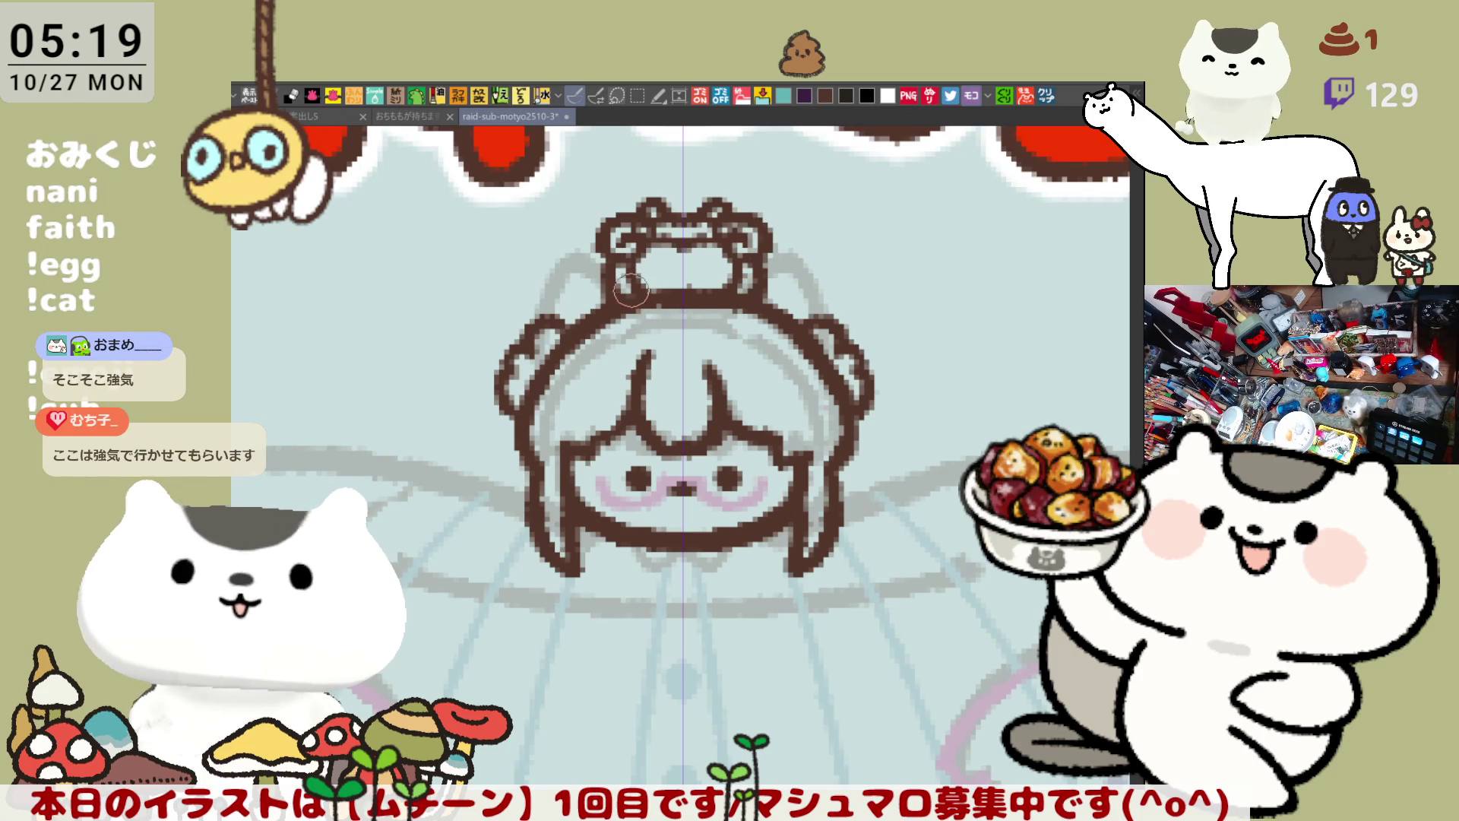
key("ctrl+z")
left_click_drag(617, 289, 621, 301)
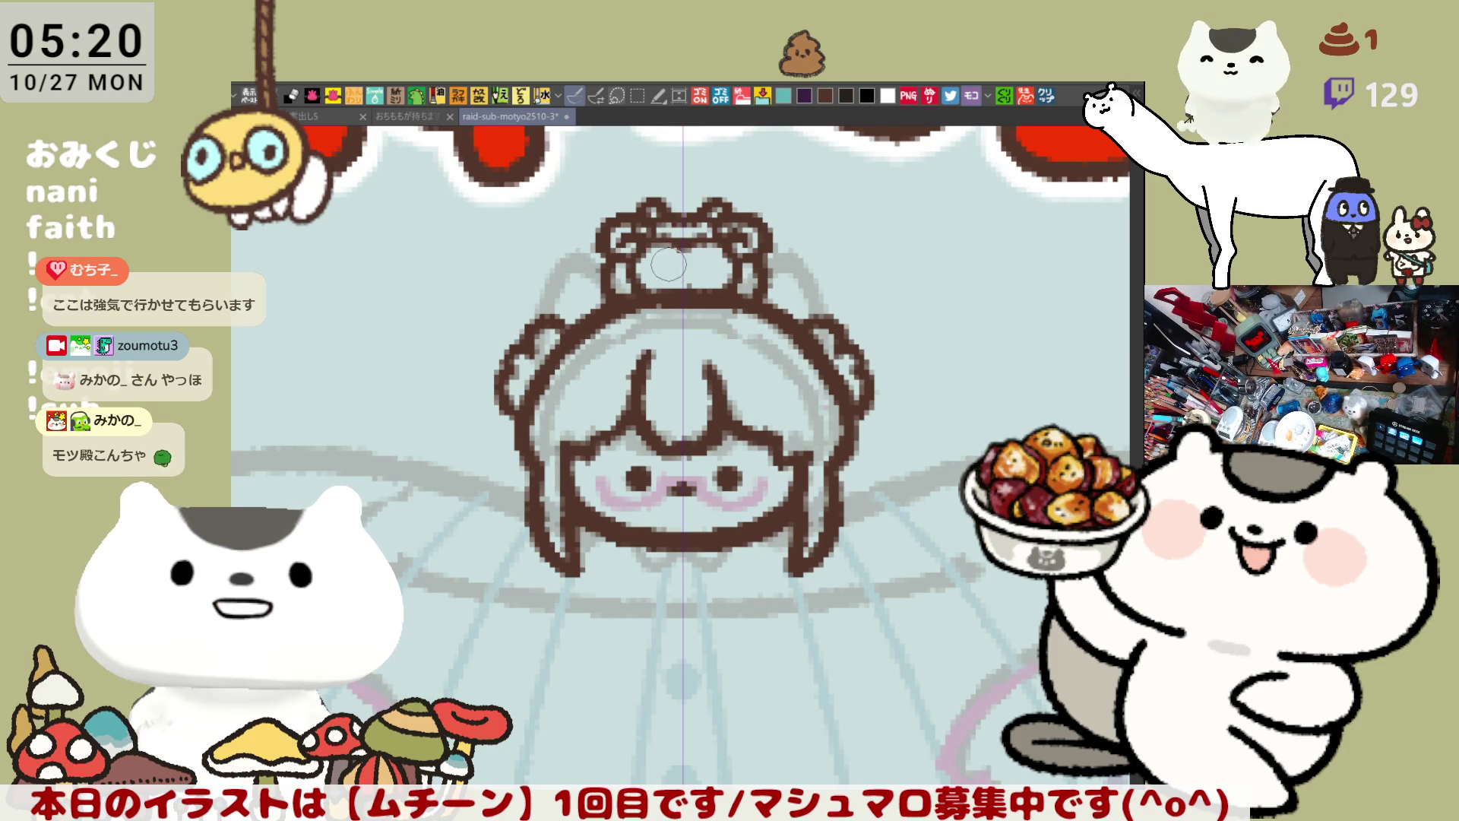
left_click(704, 266)
left_click(665, 266)
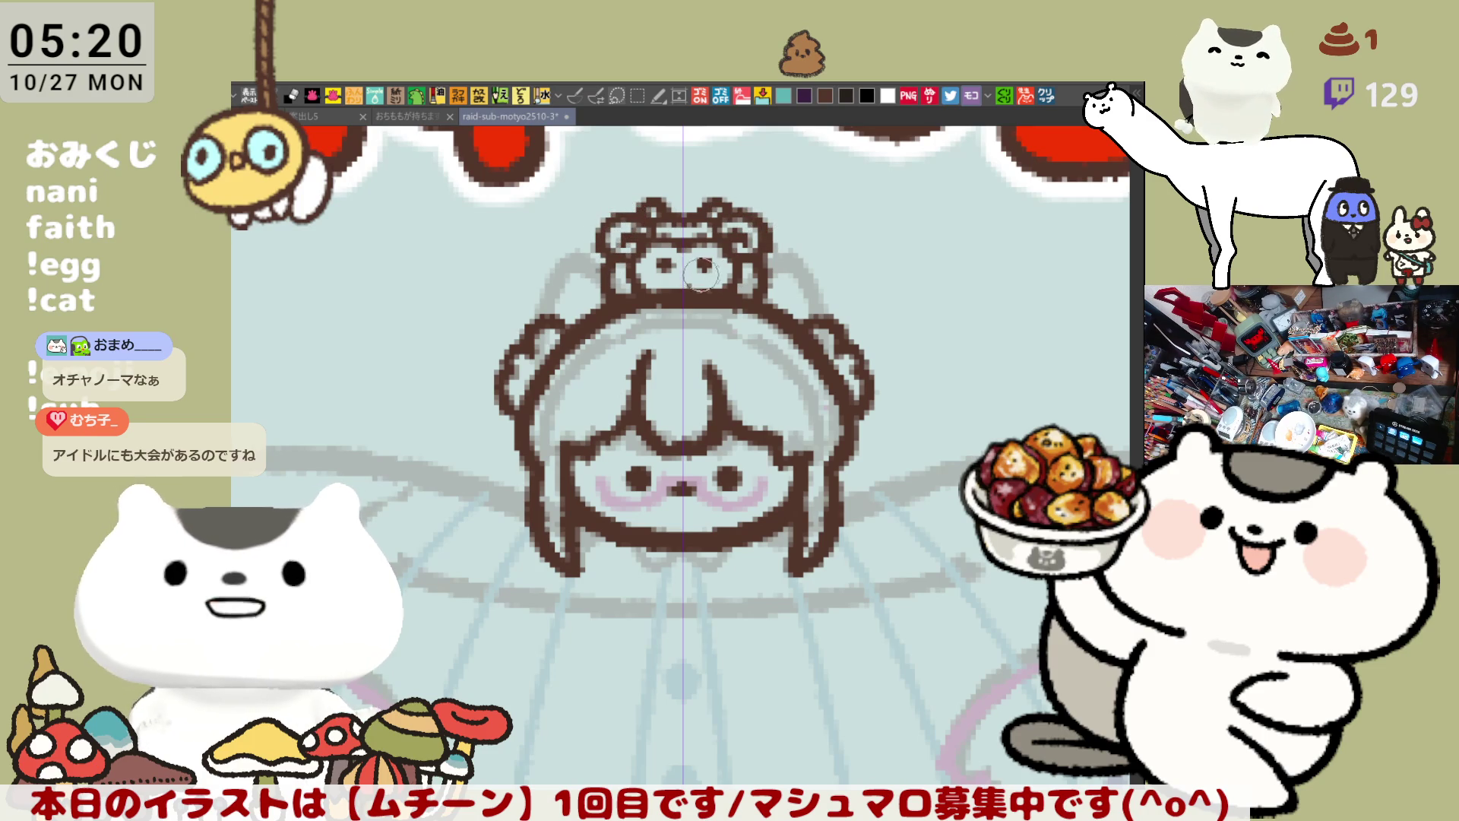
Step: Add a short mouth line below the bear hat's dot eyes, then recentre on the head
left_click_drag(680, 265, 688, 268)
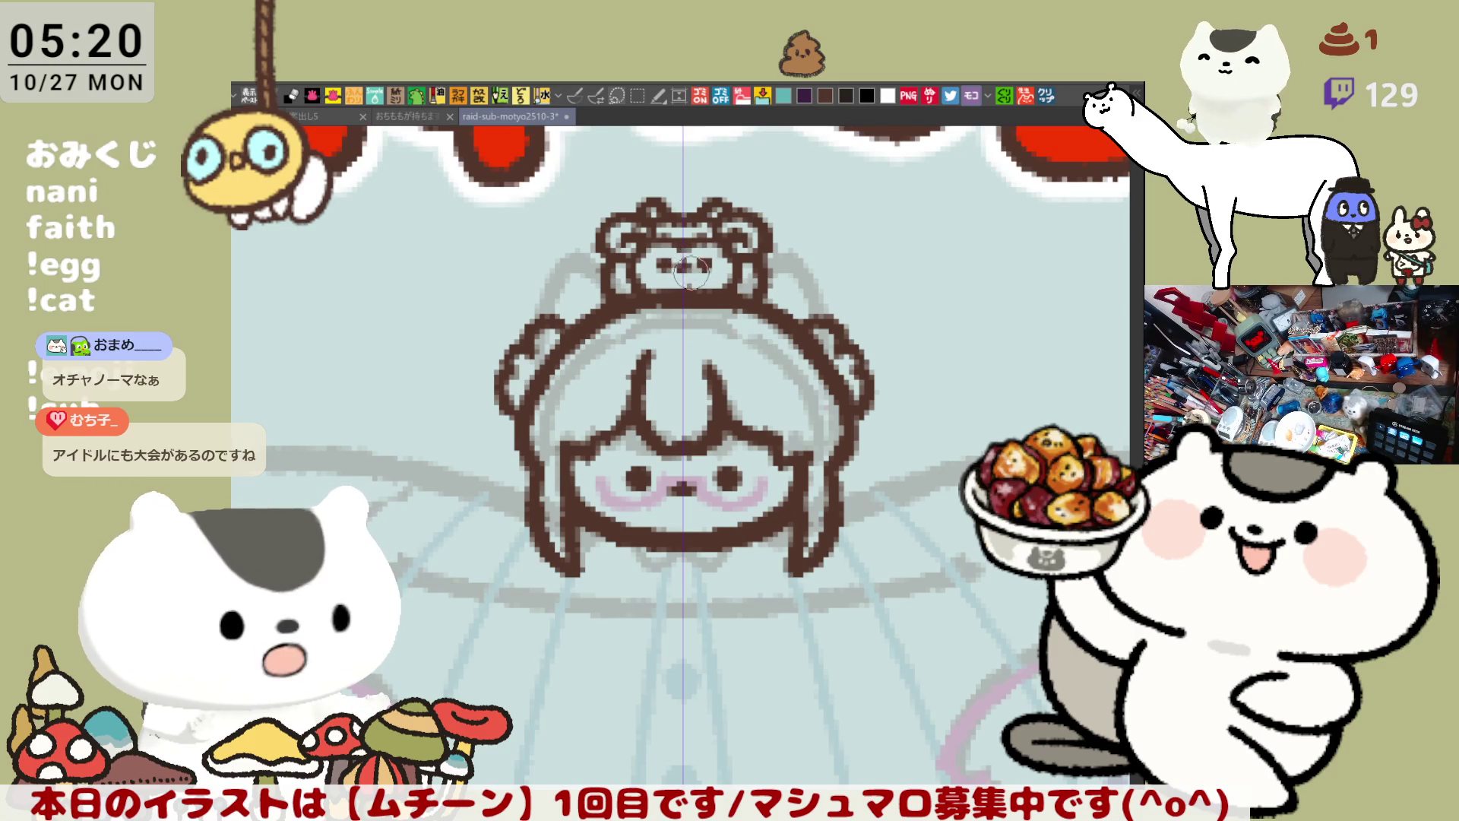
left_click_drag(834, 266, 786, 218)
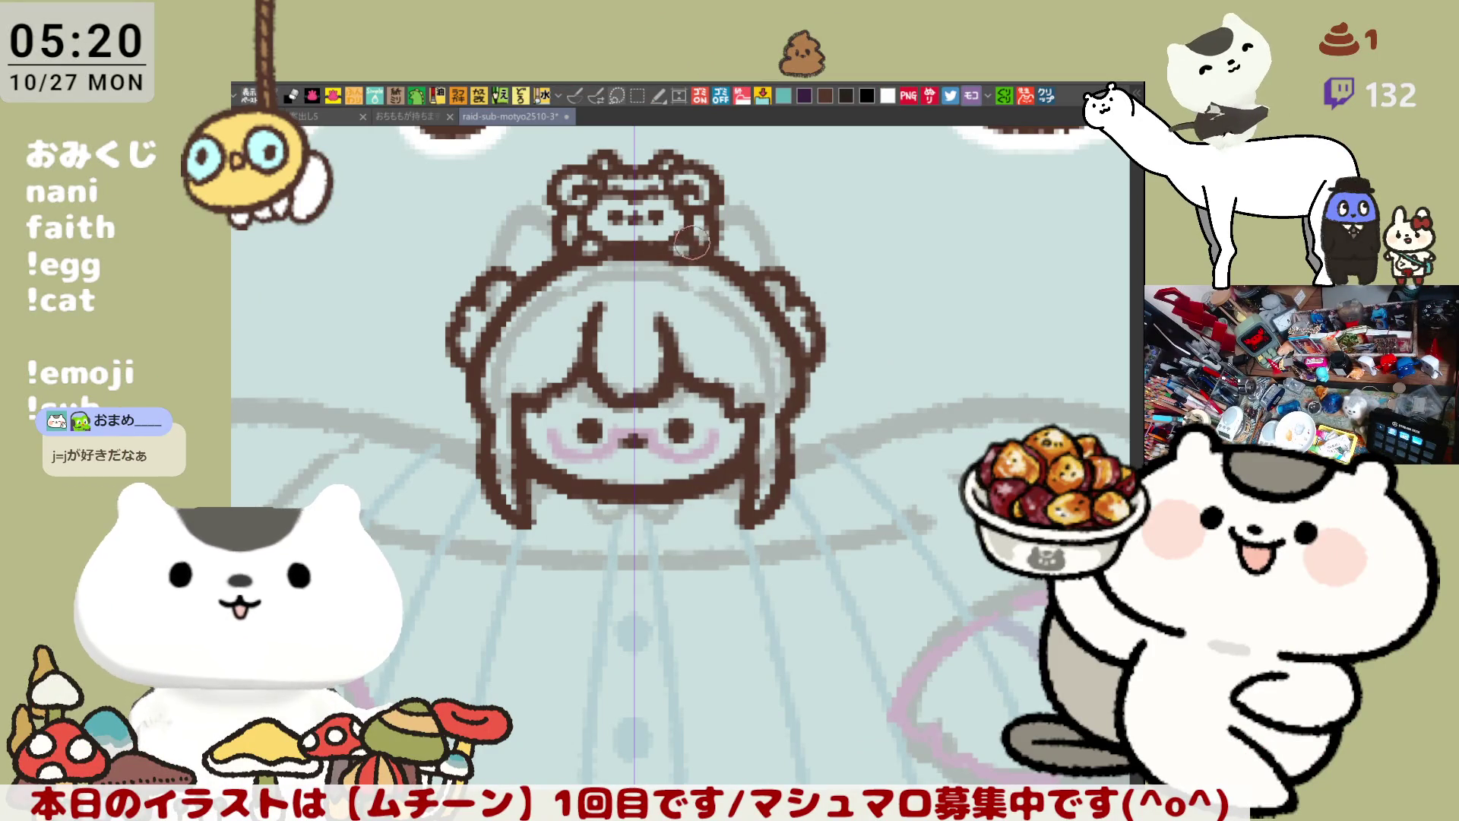
left_click_drag(673, 236, 738, 263)
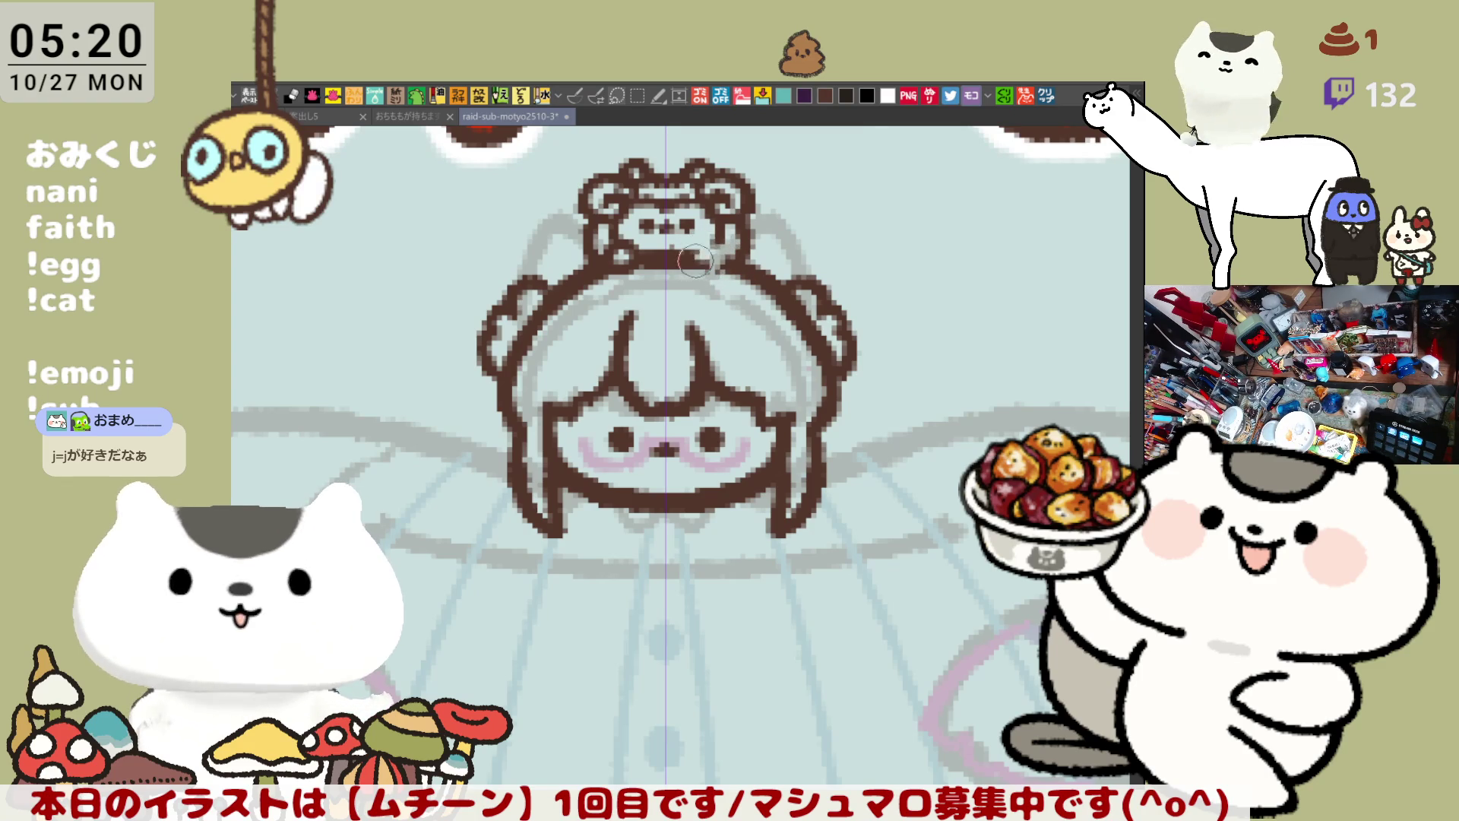
left_click_drag(698, 234, 745, 210)
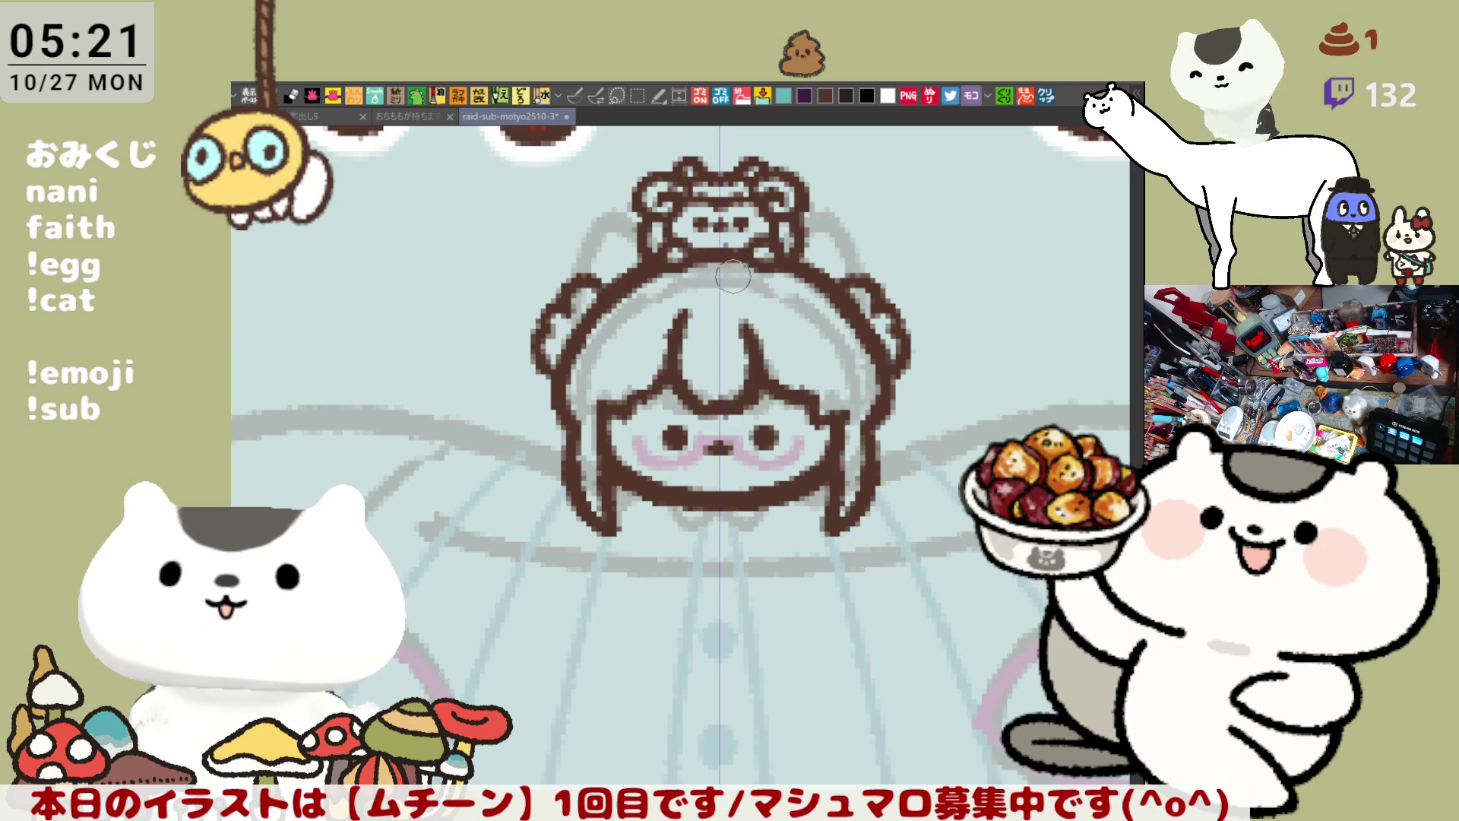
left_click_drag(696, 311, 753, 316)
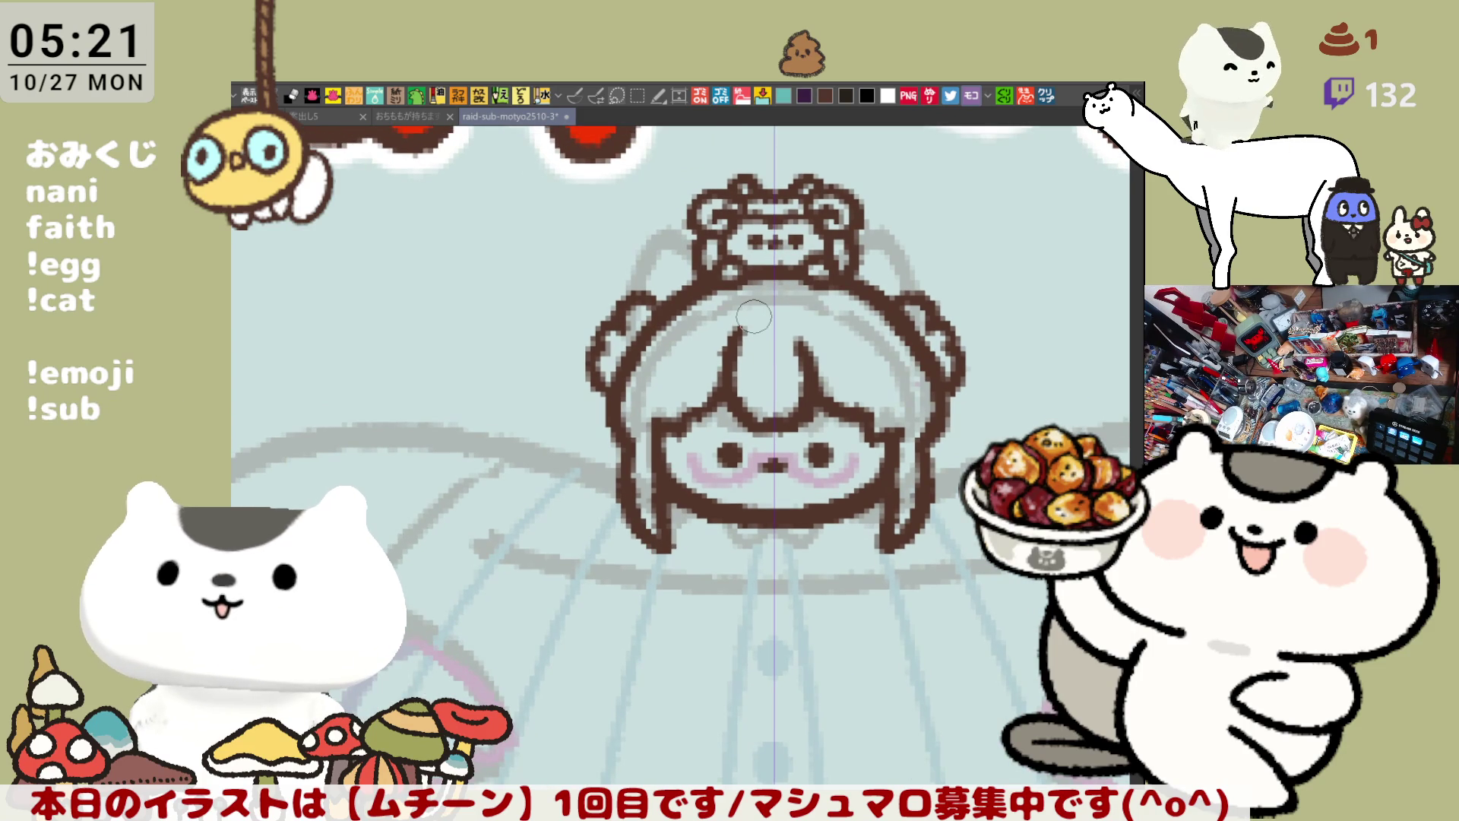
Step: Recentre the view on the girl's head and save the chibi drawing
scroll(753, 315, "down", 3)
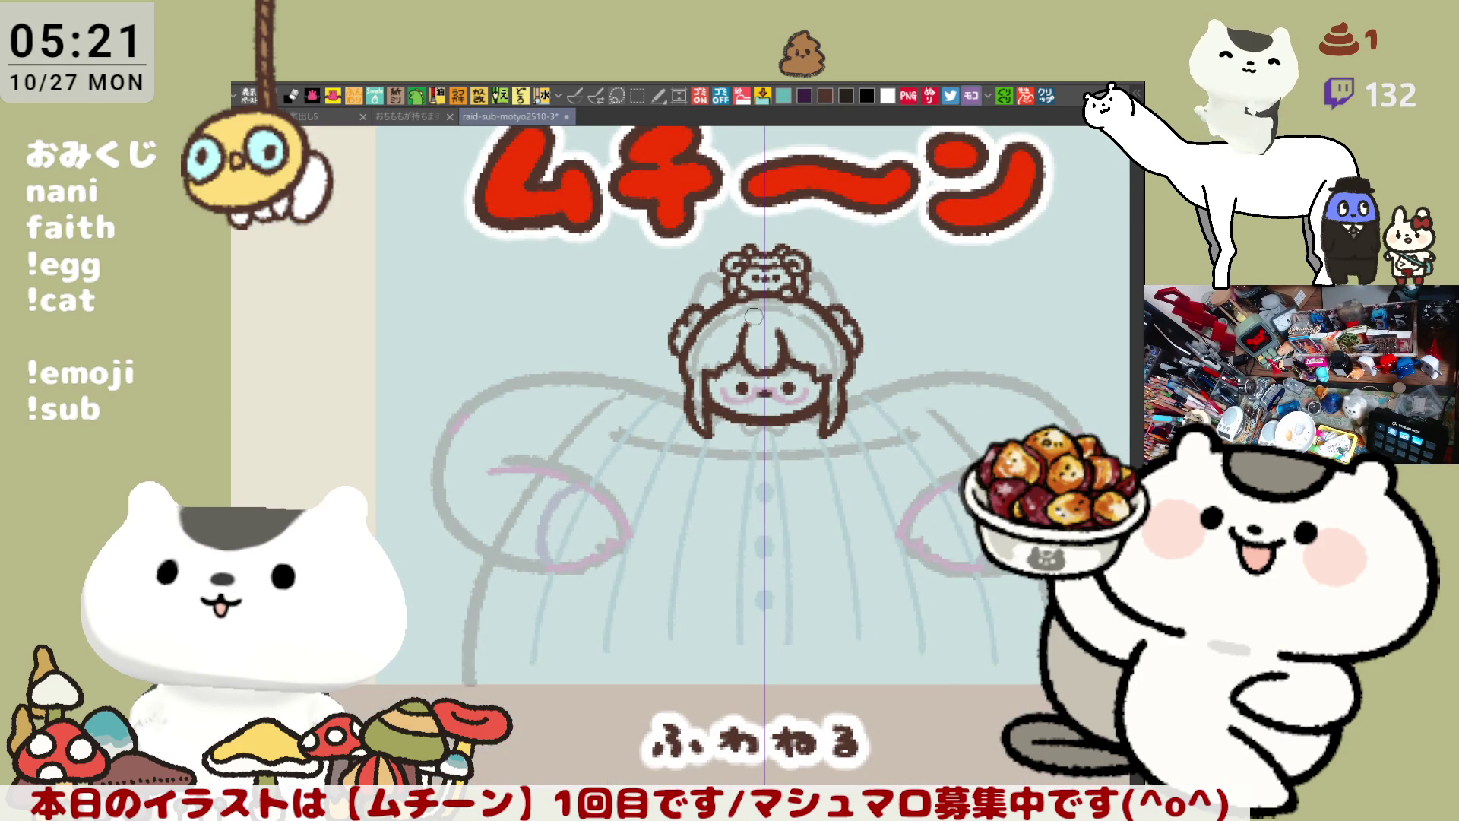
scroll(753, 316, "up", 2)
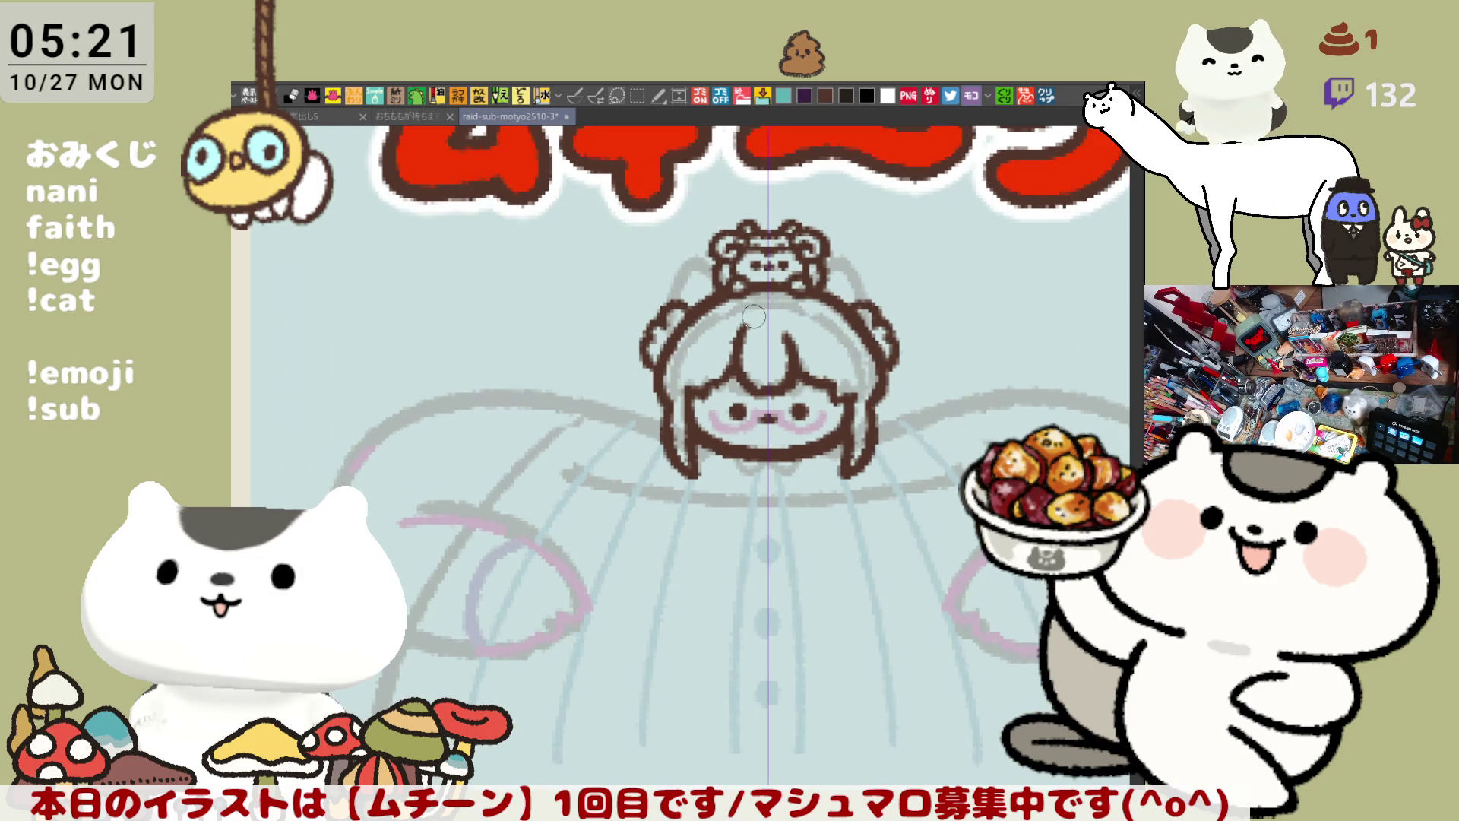
left_click_drag(786, 403, 693, 415)
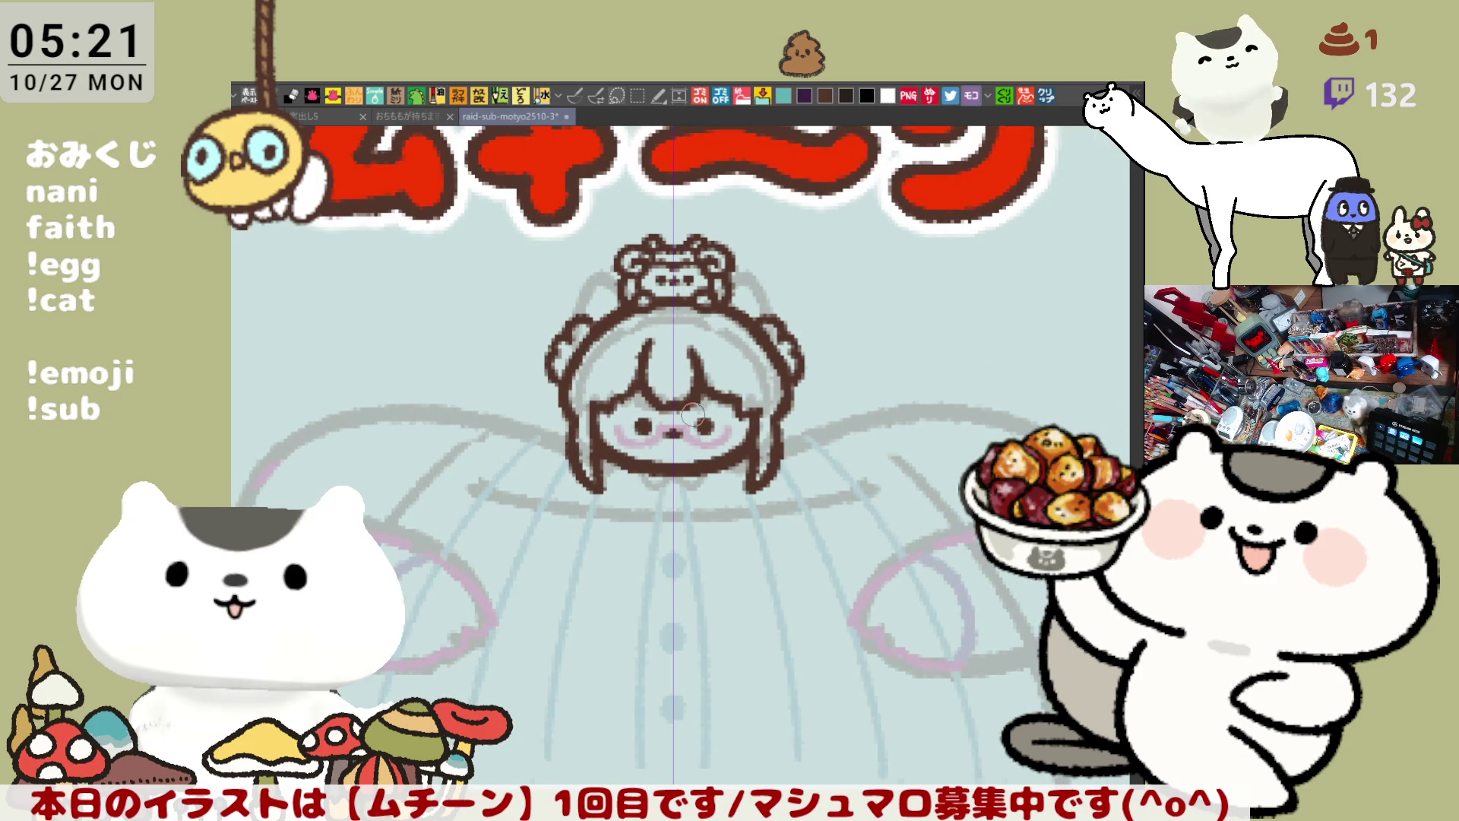
scroll(692, 414, "up", 2)
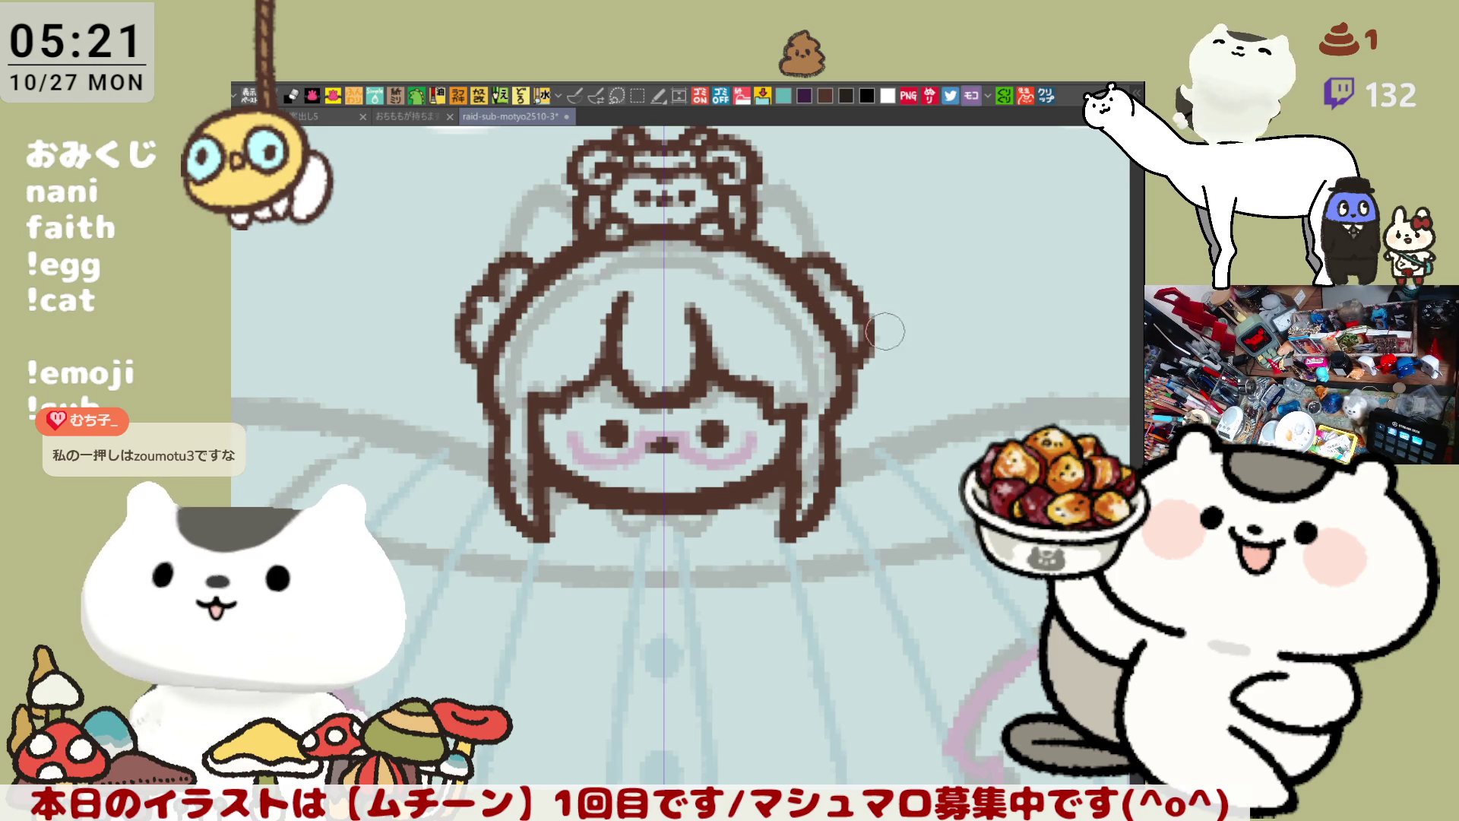
key("ctrl+s")
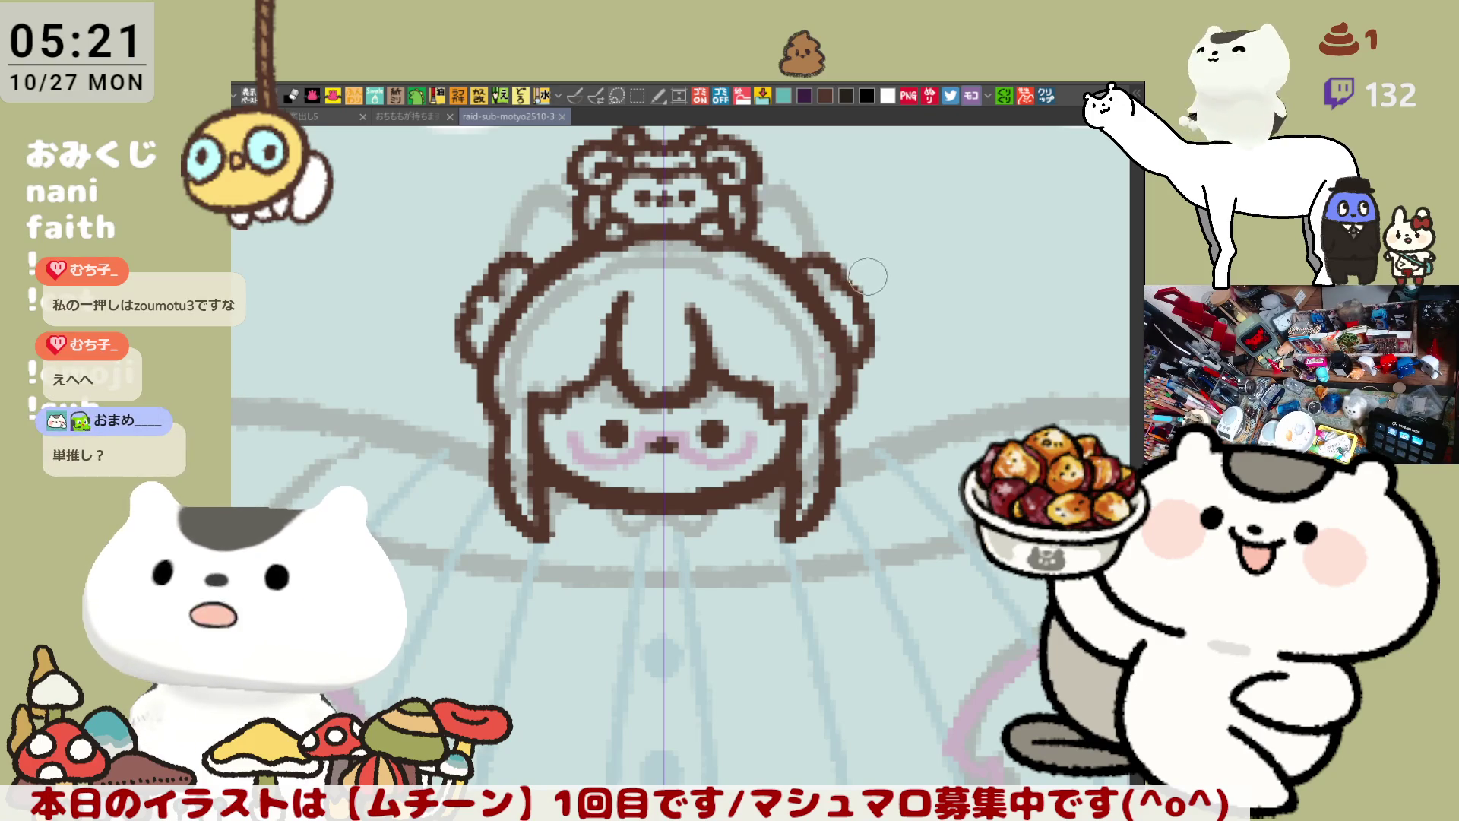
scroll(850, 255, "left", 3)
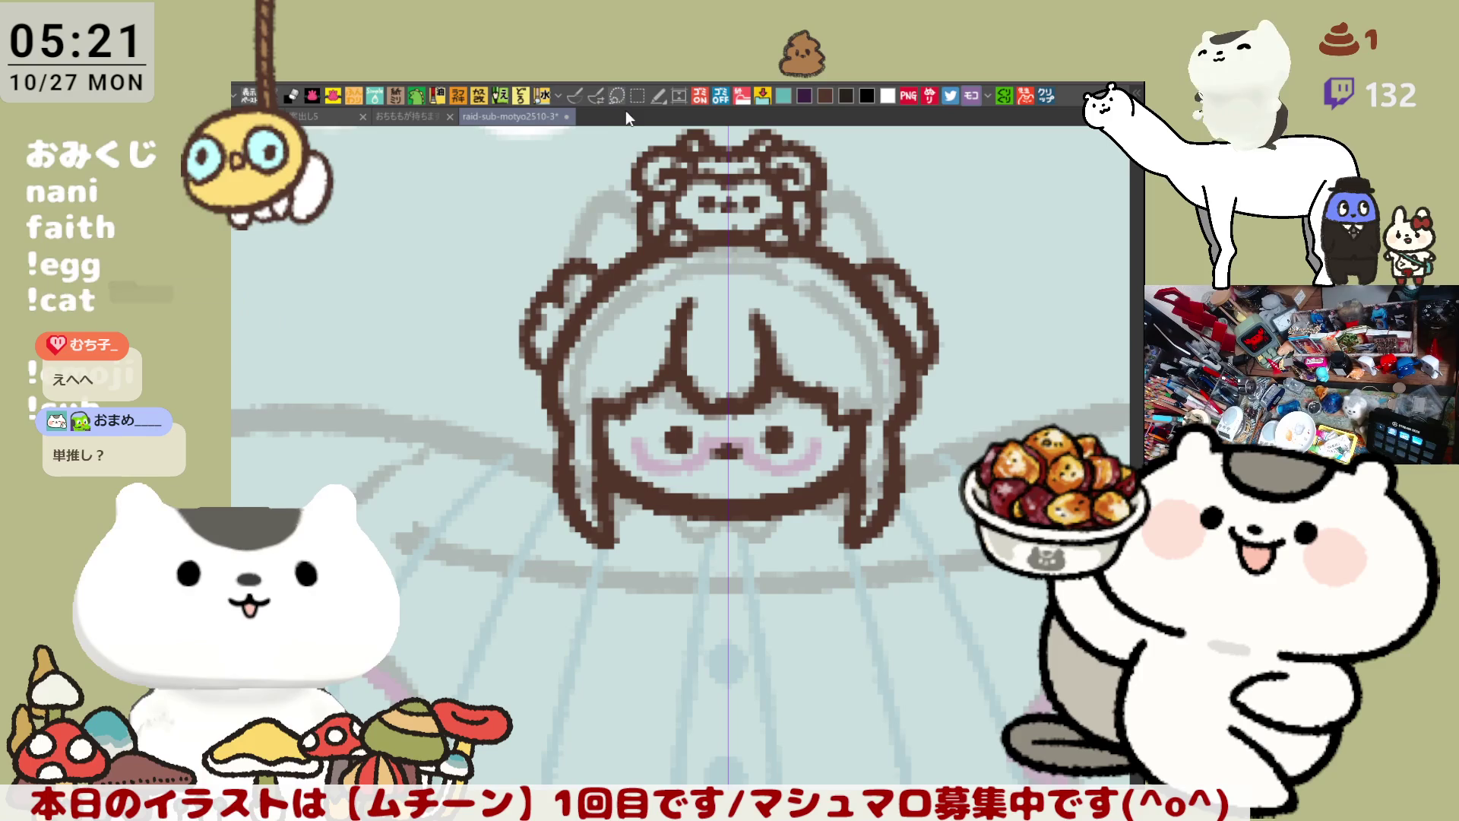
Step: With the brush, redraw the mirrored left hair outline up to the bun through repeated retries
left_click(573, 94)
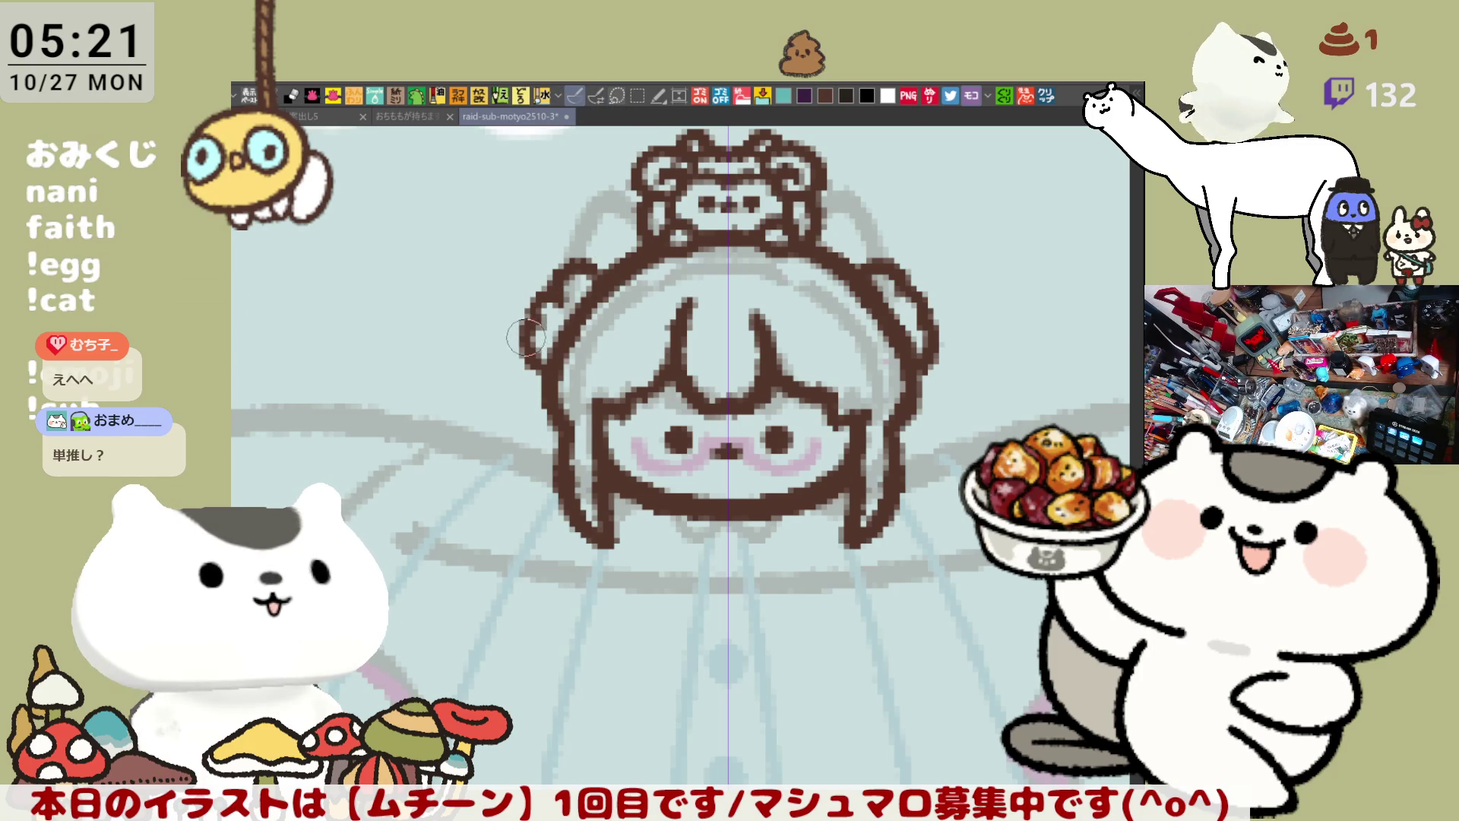
mouse_move(532, 357)
left_mouse_down()
mouse_move(524, 342)
mouse_move(577, 228)
mouse_move(604, 251)
left_mouse_up()
key("ctrl+z")
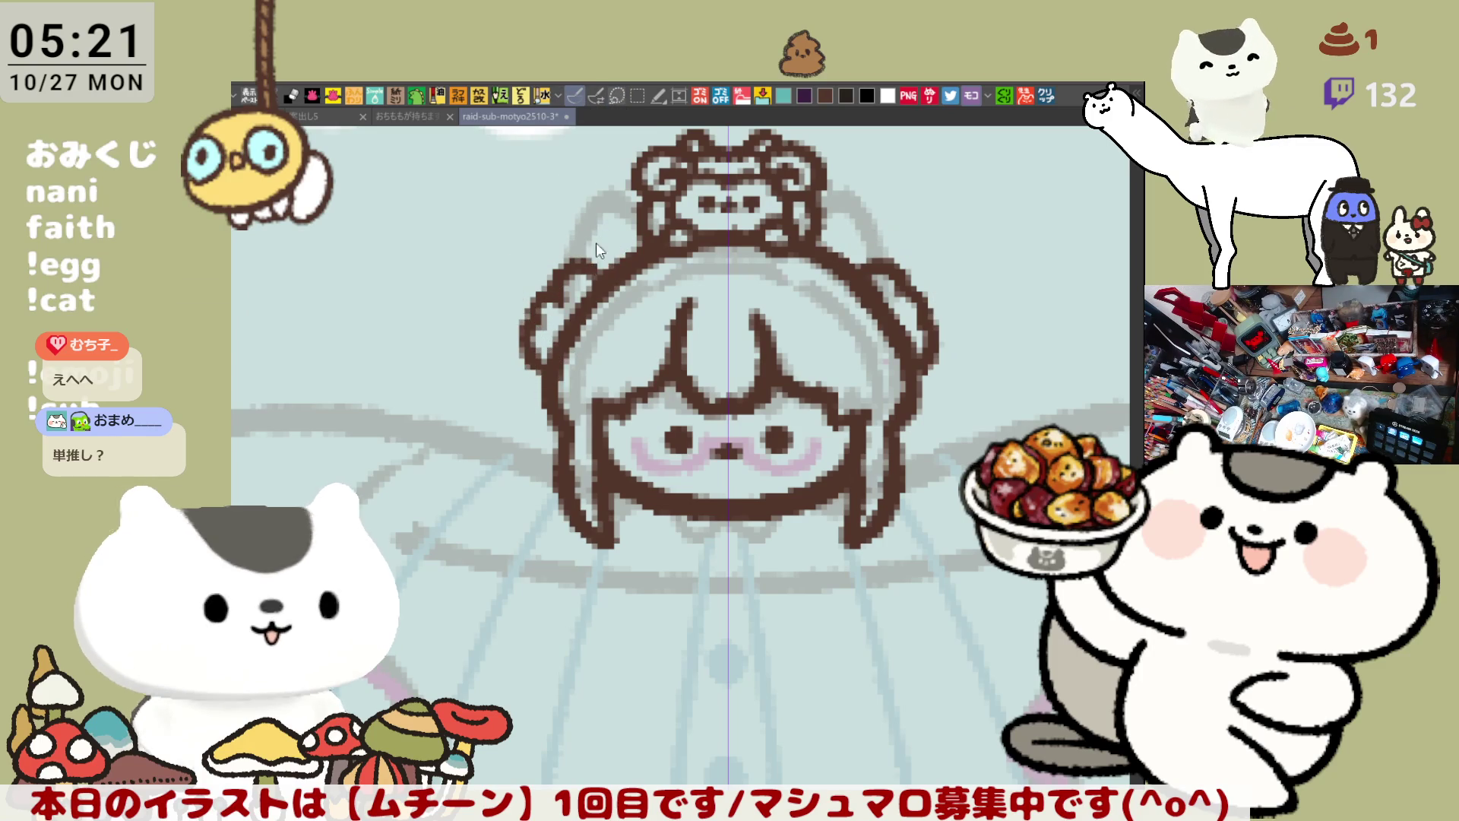
mouse_move(534, 324)
left_mouse_down()
mouse_move(566, 253)
mouse_move(619, 257)
left_mouse_up()
key("ctrl+z")
key("ctrl+z")
key("ctrl+z")
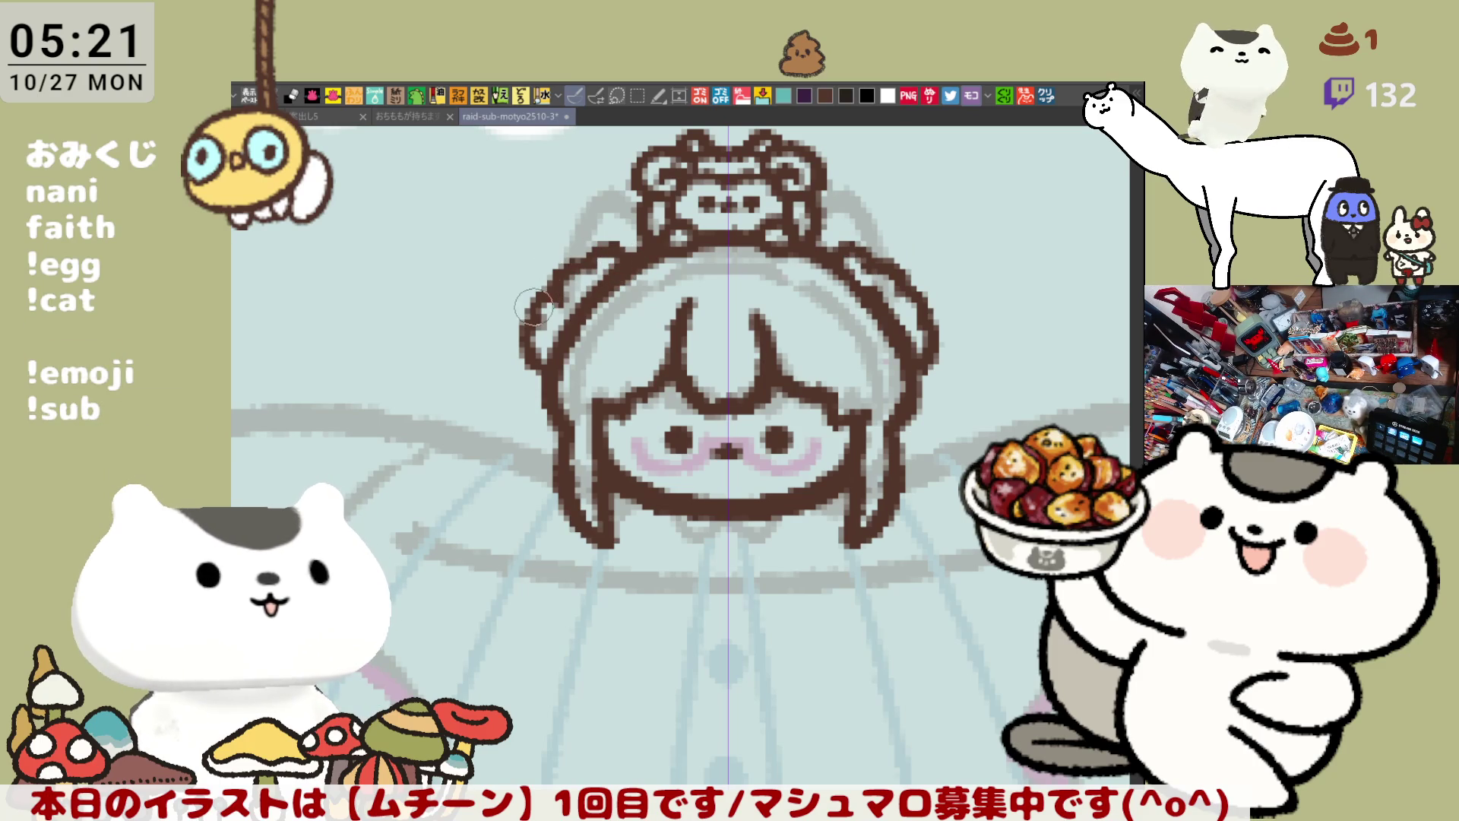
mouse_move(534, 317)
left_mouse_down()
mouse_move(551, 243)
mouse_move(612, 216)
left_mouse_up()
key("ctrl+z")
left_click_drag(525, 323, 616, 231)
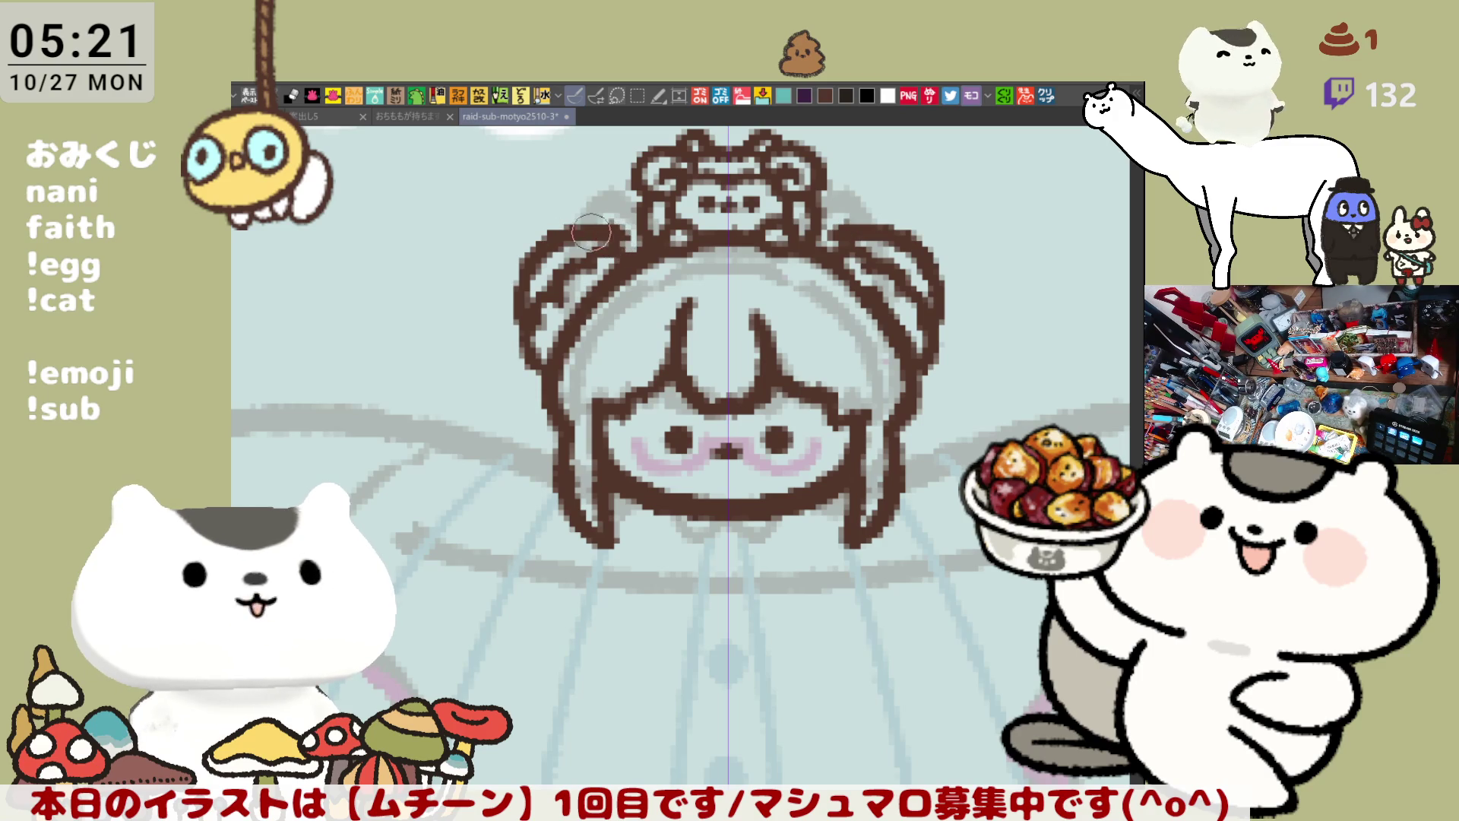
key("ctrl+z")
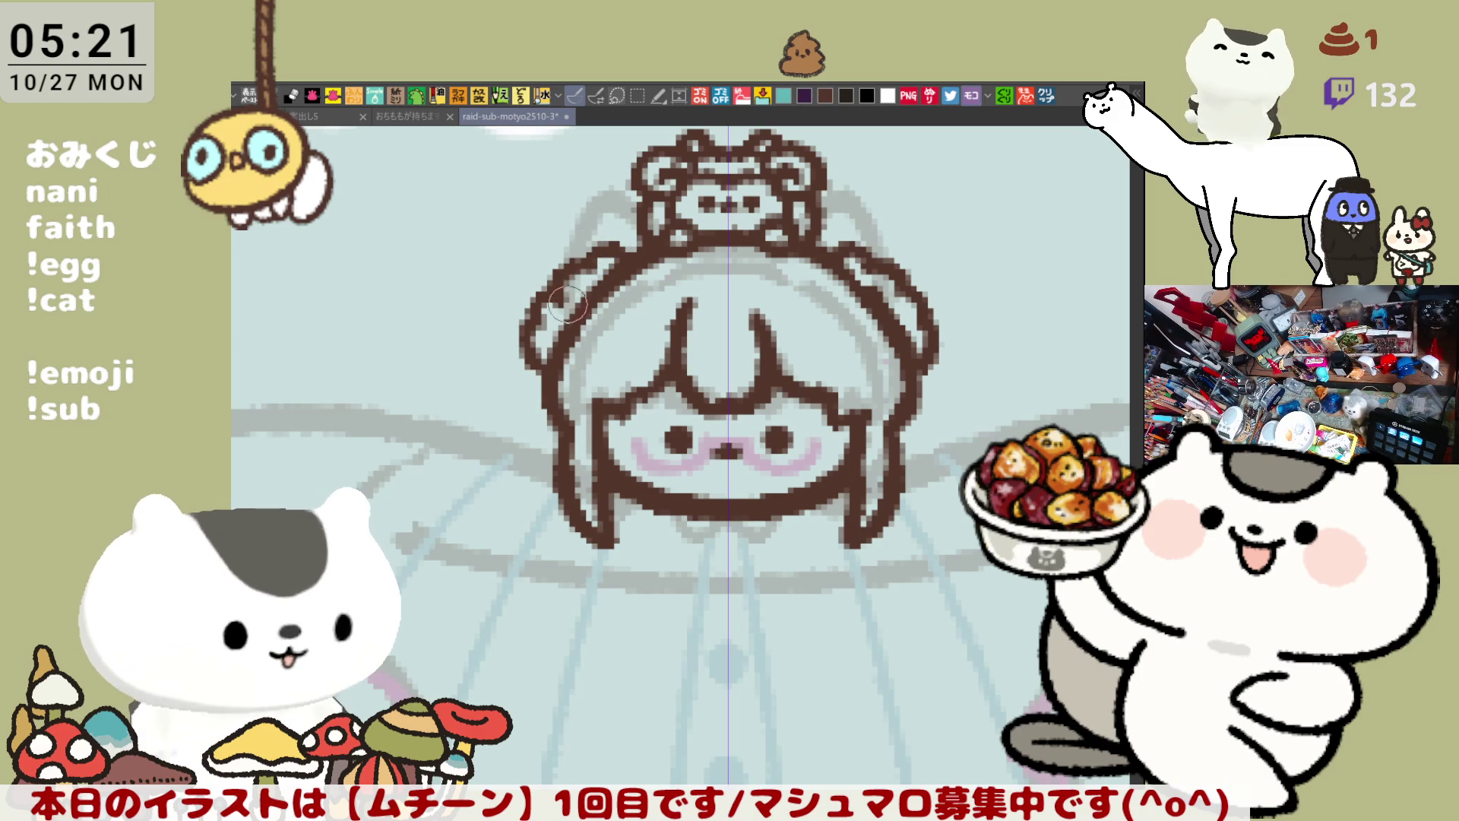
mouse_move(526, 335)
left_mouse_down()
mouse_move(519, 274)
mouse_move(609, 238)
left_mouse_up()
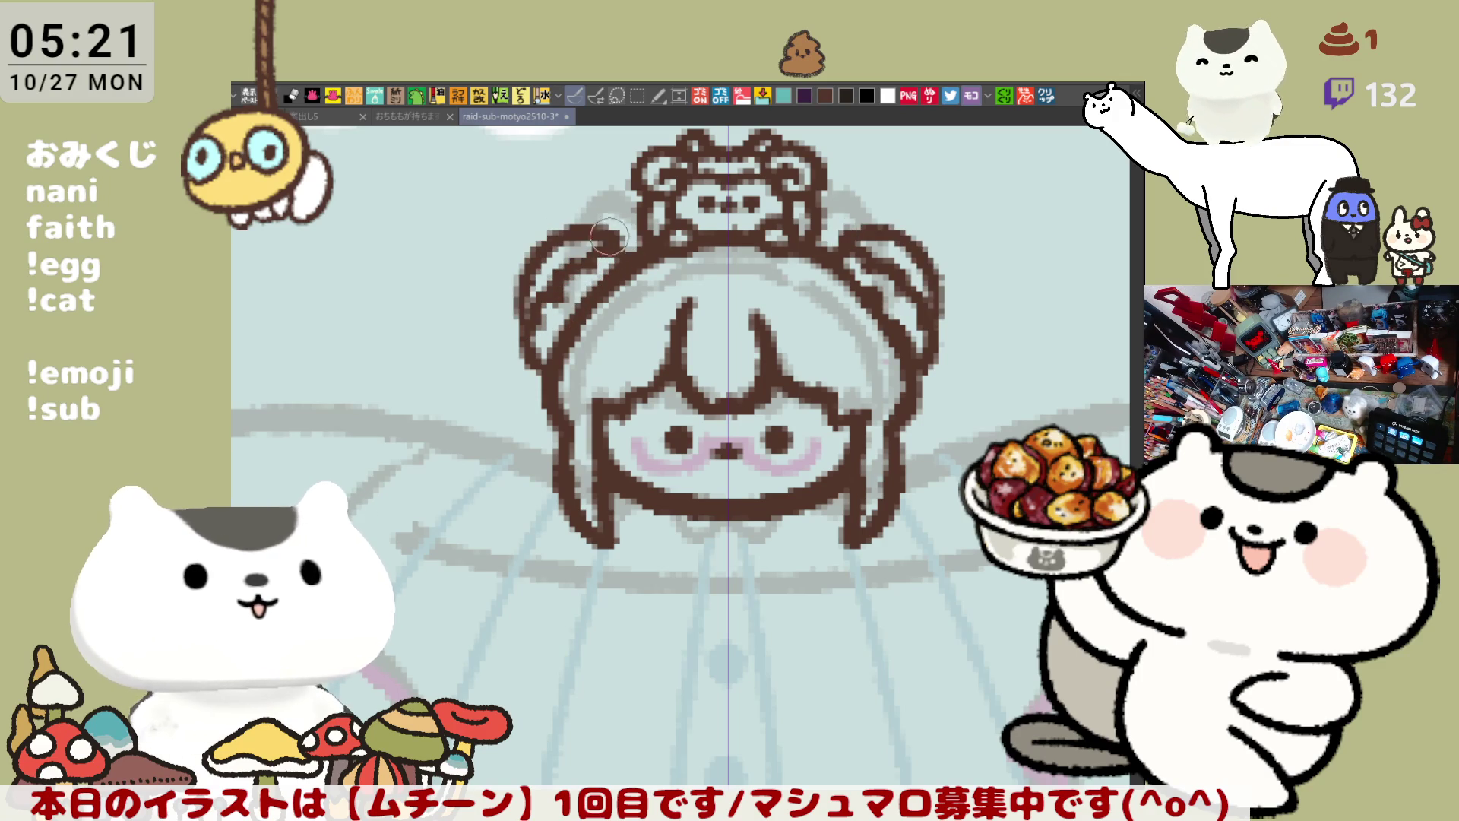
key("ctrl+z")
mouse_move(532, 335)
left_mouse_down()
mouse_move(535, 255)
mouse_move(614, 236)
left_mouse_up()
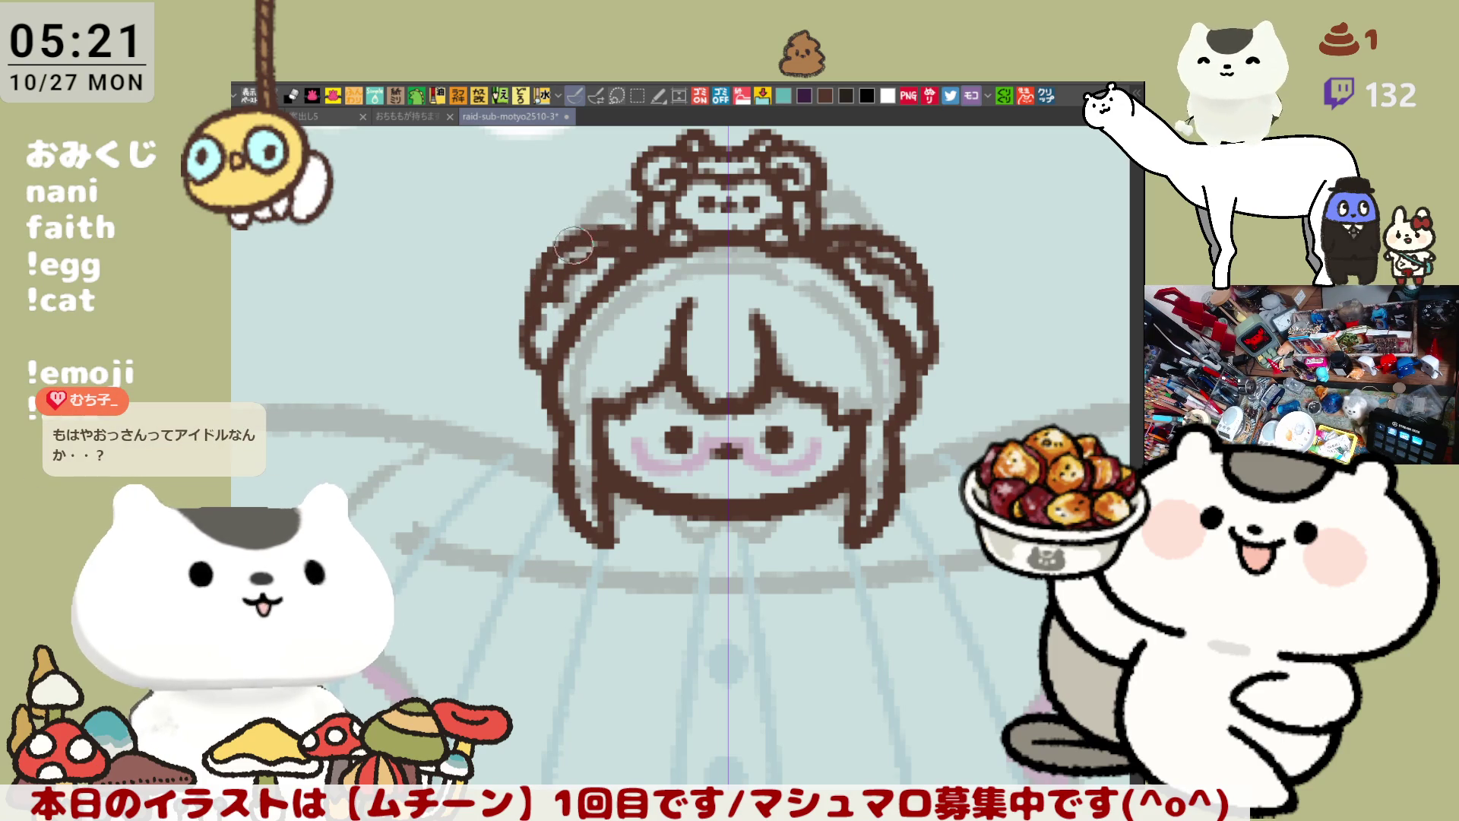
key("ctrl+z")
mouse_move(532, 319)
left_mouse_down()
mouse_move(551, 258)
mouse_move(646, 217)
left_mouse_up()
key("ctrl+z")
left_click_drag(540, 302, 639, 209)
key("ctrl+z")
mouse_move(540, 304)
left_mouse_down()
mouse_move(536, 270)
mouse_move(628, 222)
left_mouse_up()
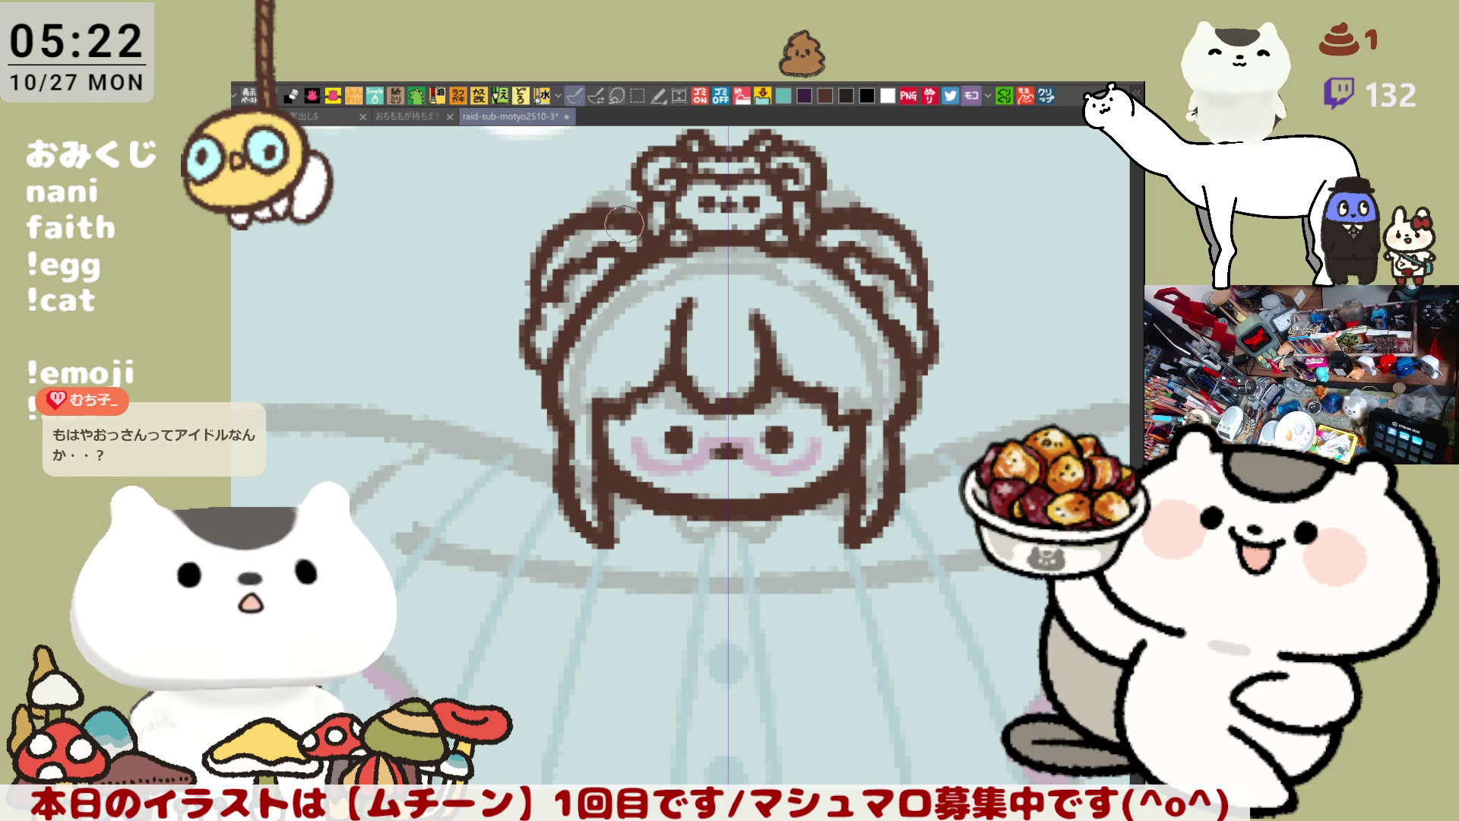
key("ctrl+z")
mouse_move(538, 308)
left_mouse_down()
mouse_move(600, 206)
mouse_move(646, 217)
left_mouse_up()
key("ctrl+z")
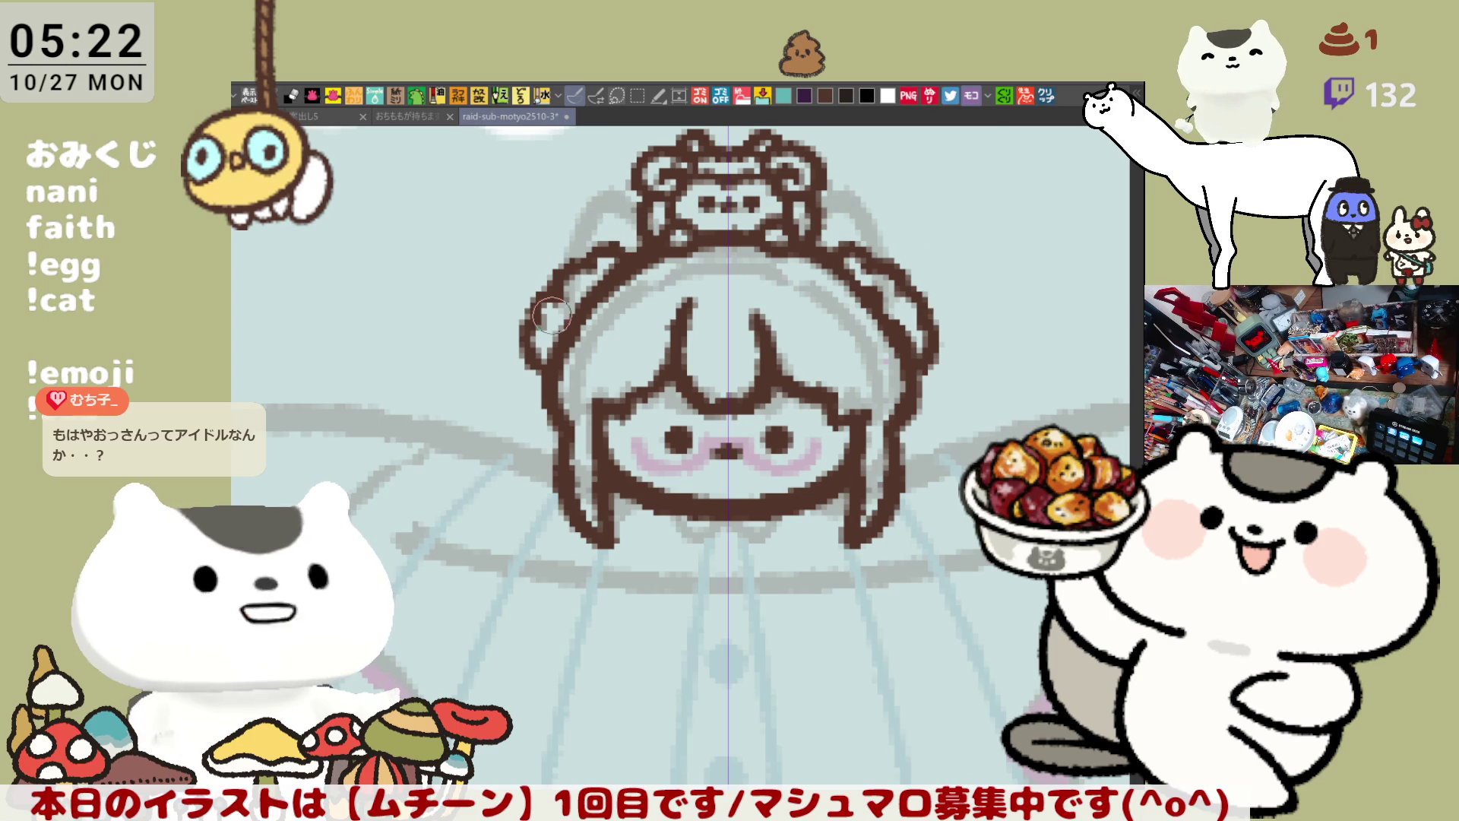
left_click_drag(529, 332, 638, 216)
key("ctrl+z")
mouse_move(533, 334)
left_mouse_down()
mouse_move(536, 274)
mouse_move(570, 255)
mouse_move(532, 273)
mouse_move(566, 242)
mouse_move(628, 235)
mouse_move(635, 256)
left_mouse_up()
key("ctrl+z")
key("ctrl+z")
key("ctrl+z")
key("ctrl+z")
key("ctrl+z")
Step: Touch up the right hair outline and extend the side strand outward
left_click(866, 242)
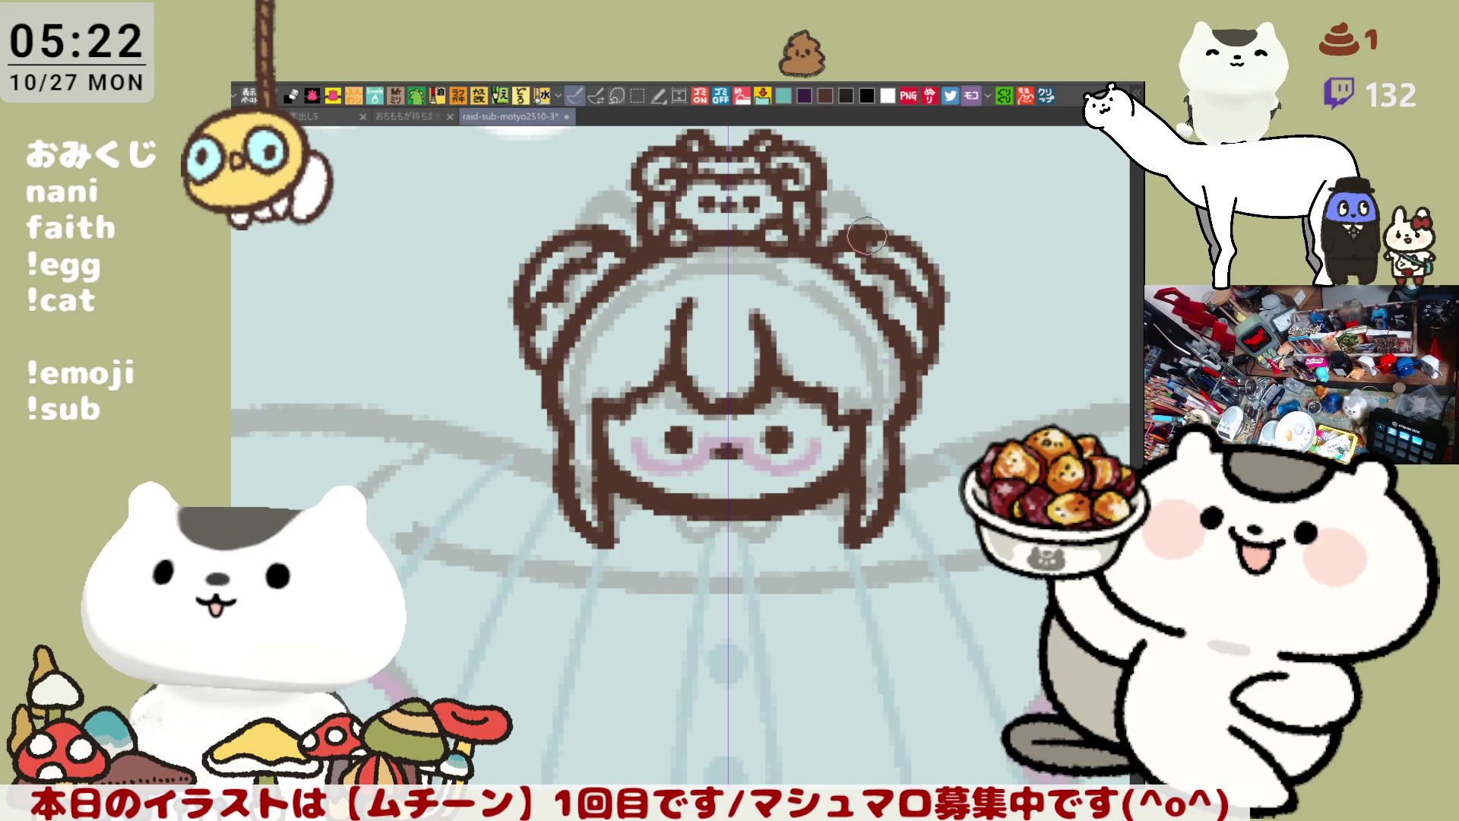
scroll(956, 336, "down", 1)
left_click_drag(940, 408, 831, 392)
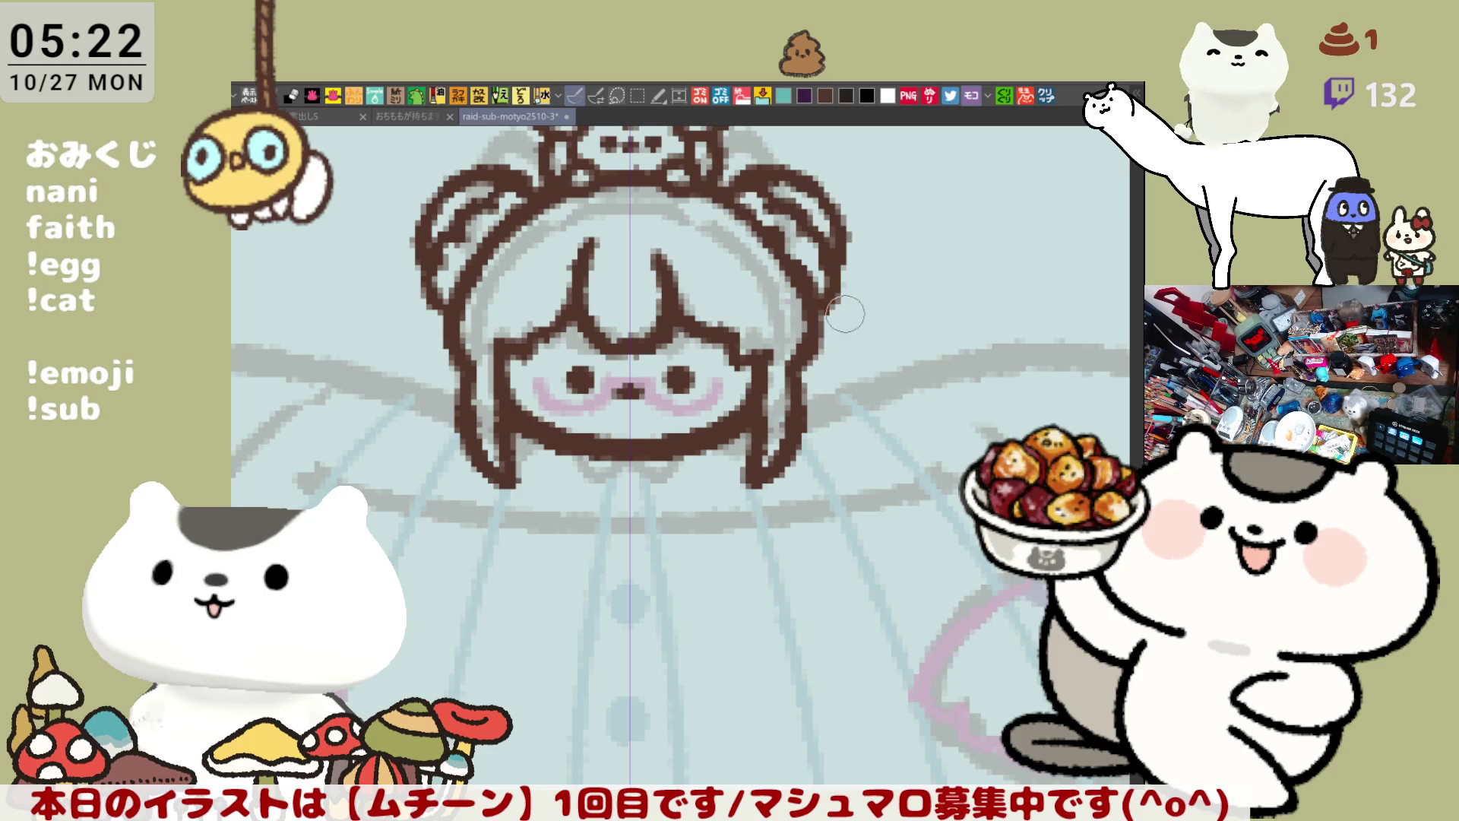
left_click(823, 315)
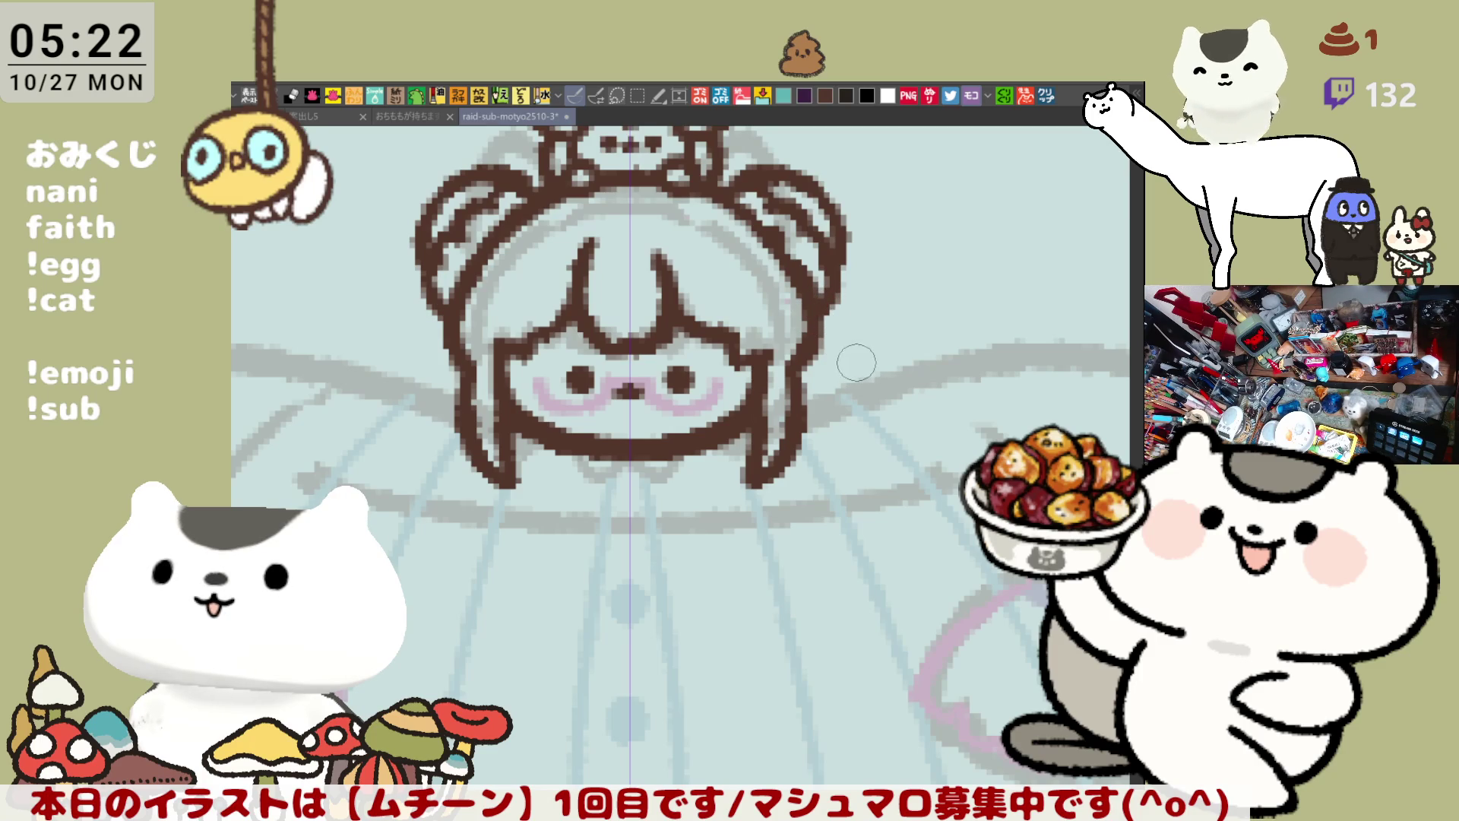
mouse_move(835, 319)
left_mouse_down()
mouse_move(836, 351)
mouse_move(867, 376)
left_mouse_up()
key("ctrl+z")
key("ctrl+z")
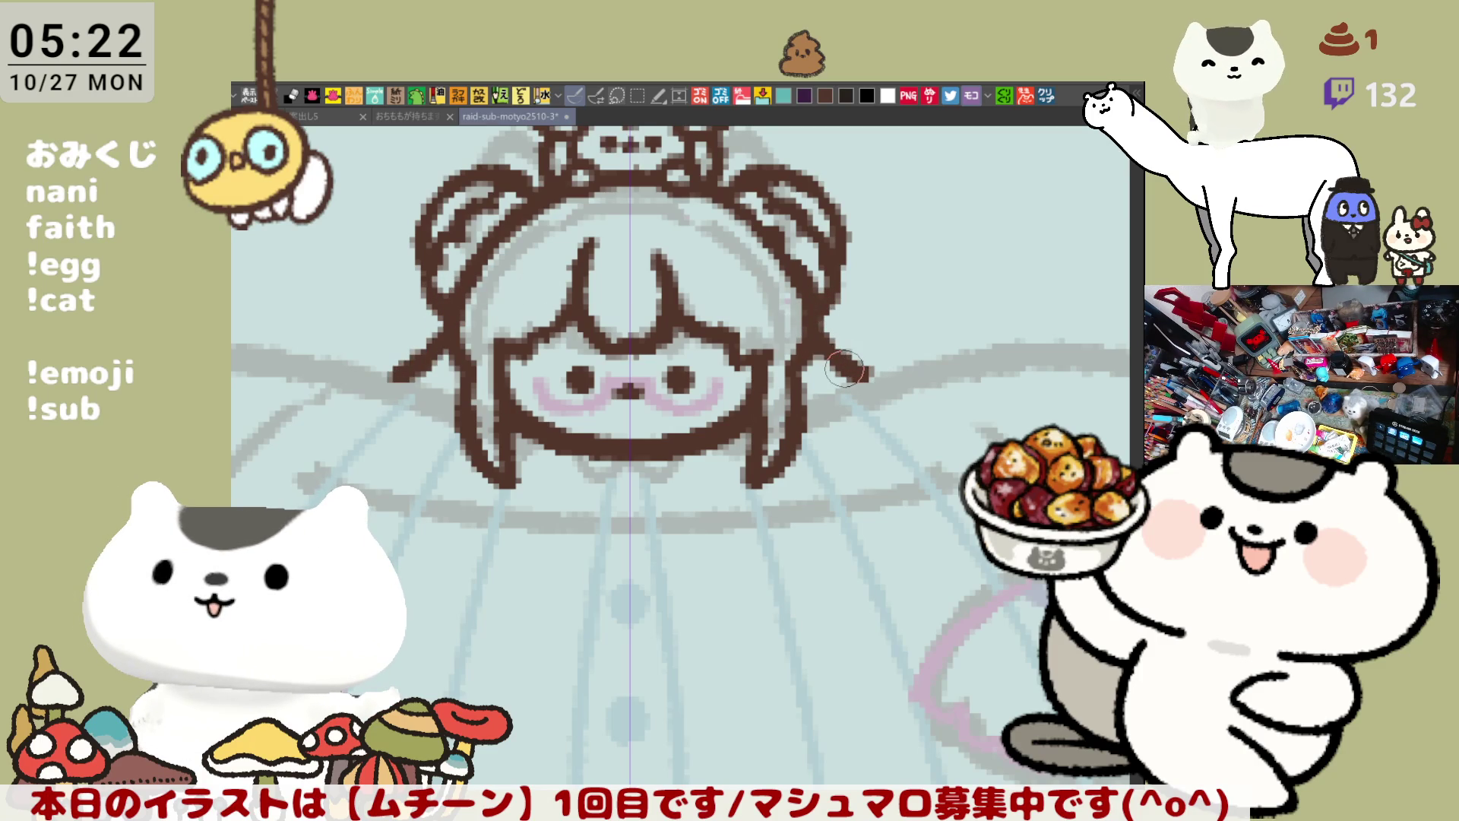
scroll(843, 369, "down", 4)
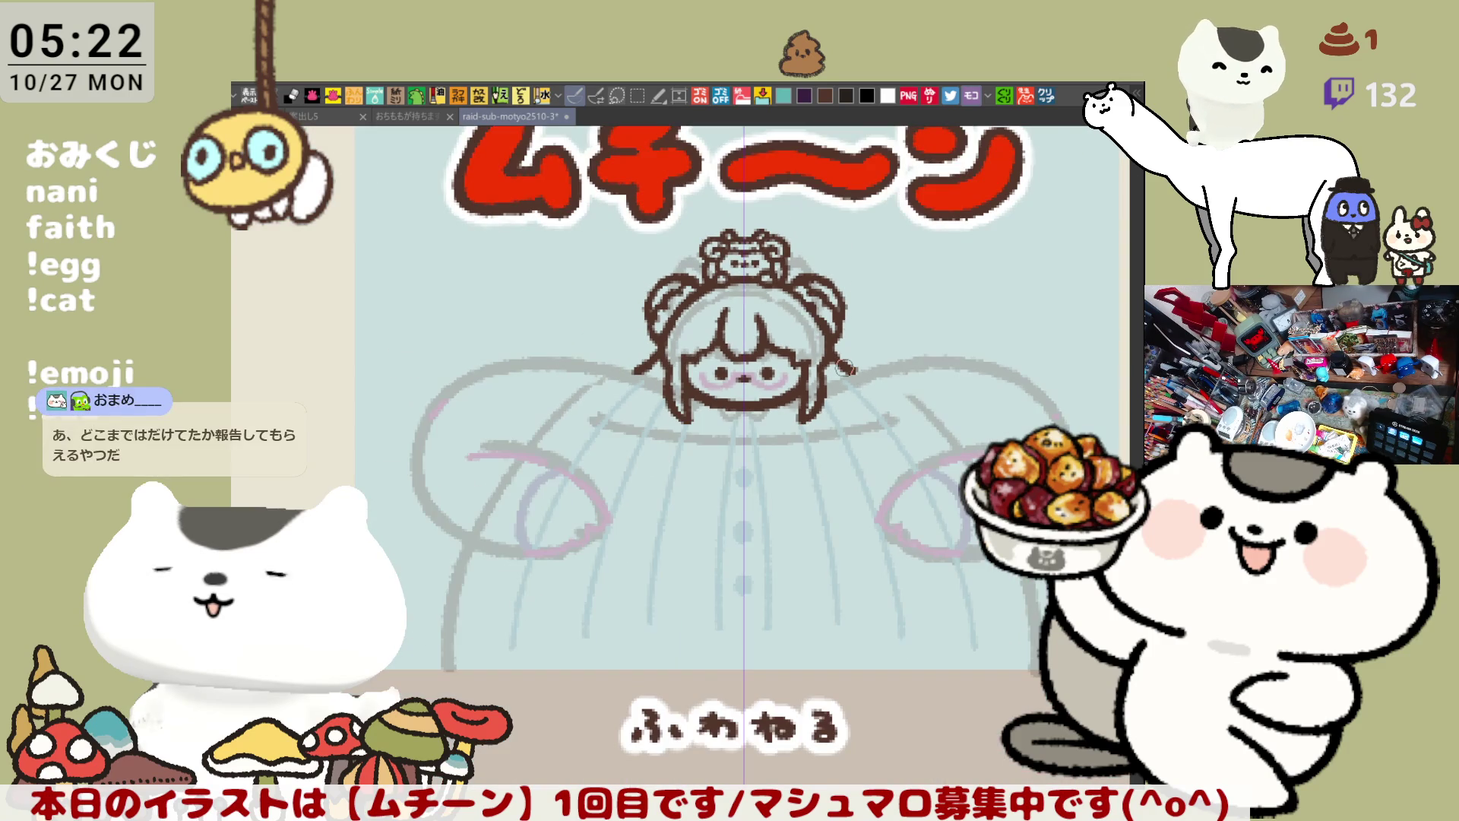
scroll(844, 368, "up", 2)
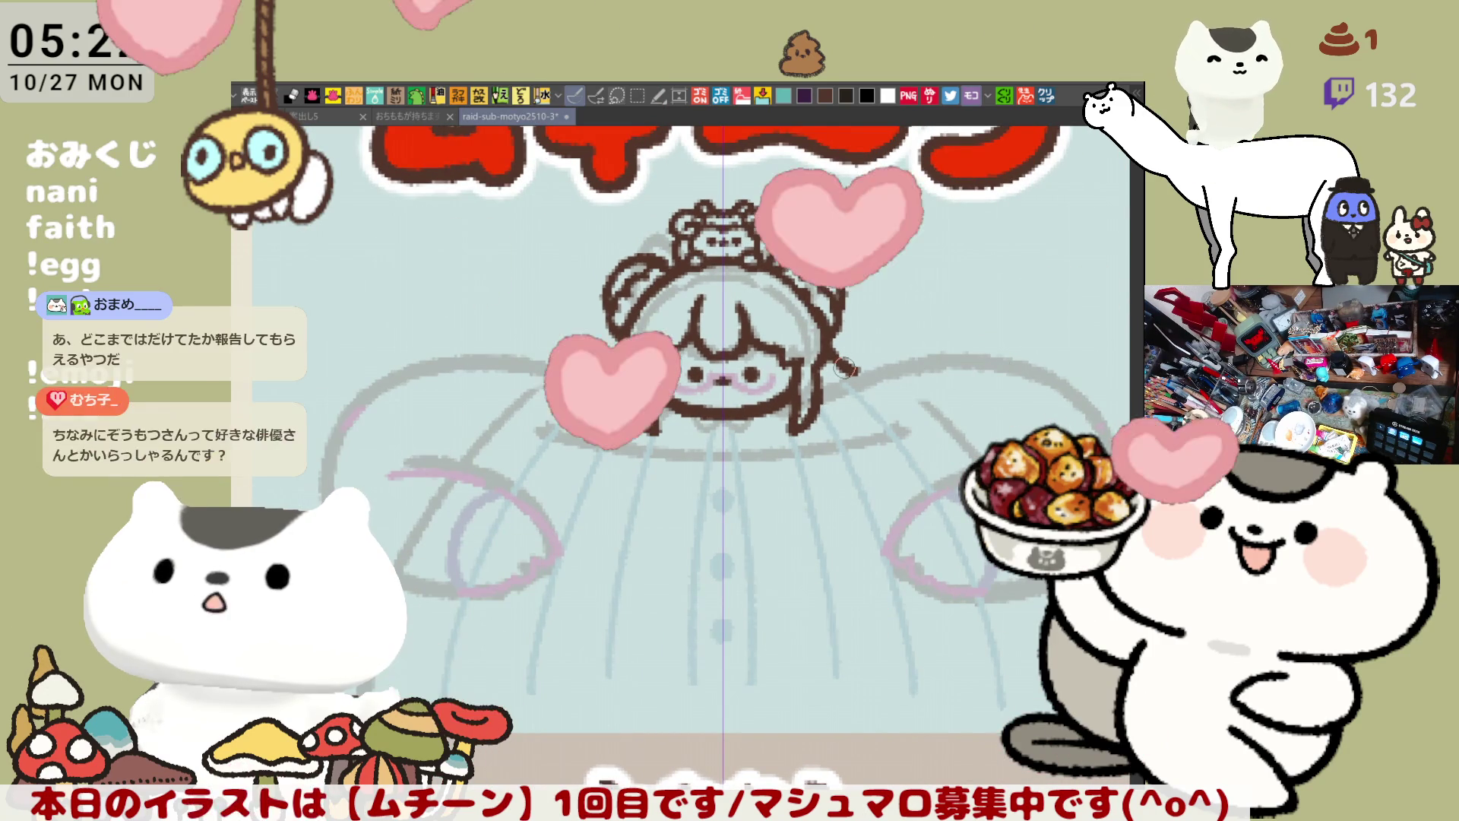
scroll(844, 368, "up", 2)
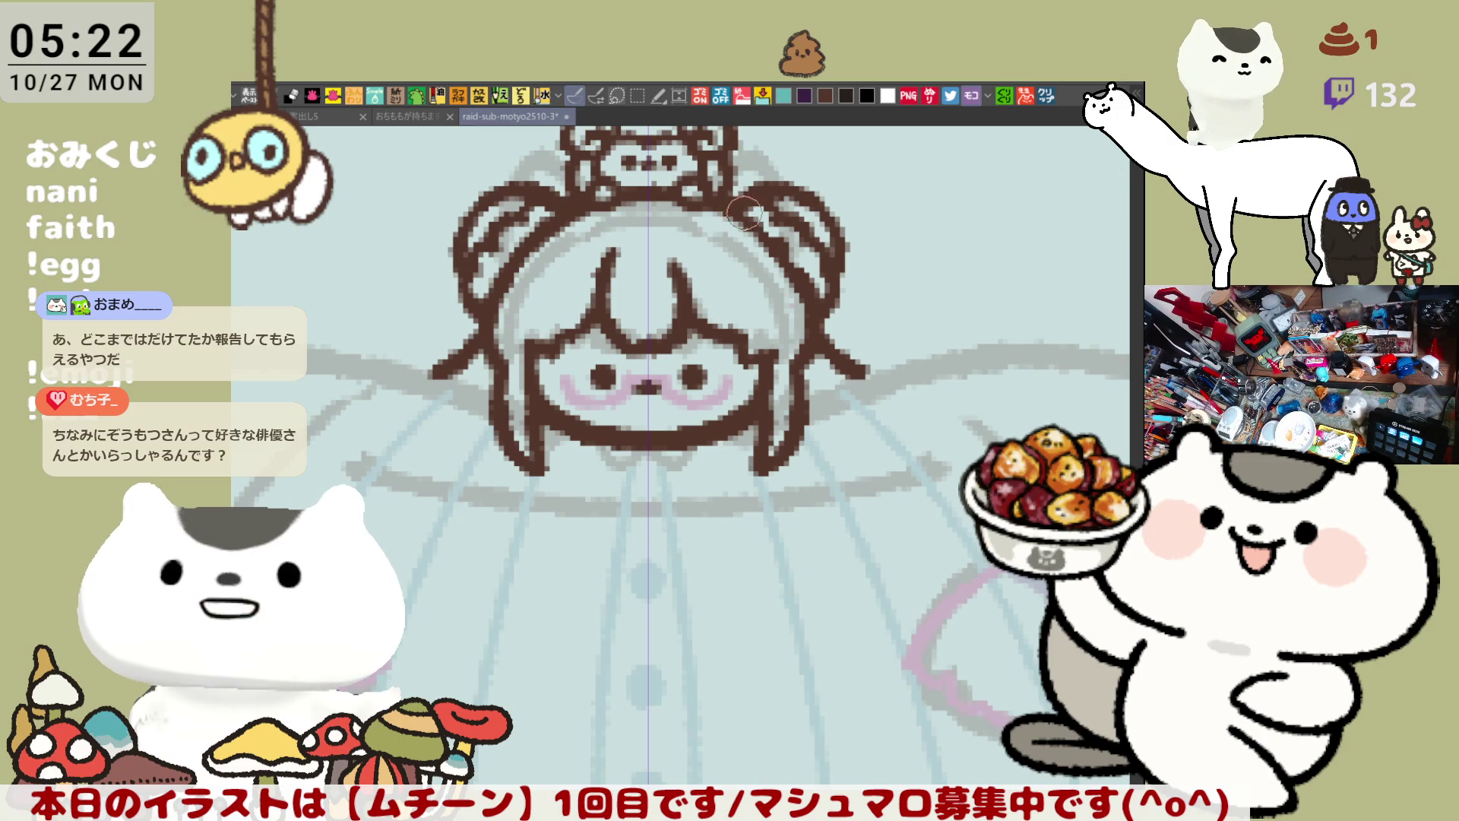
Step: Save, then trace both hair bun outlines in dark brown with mirrored strokes
key("ctrl+s")
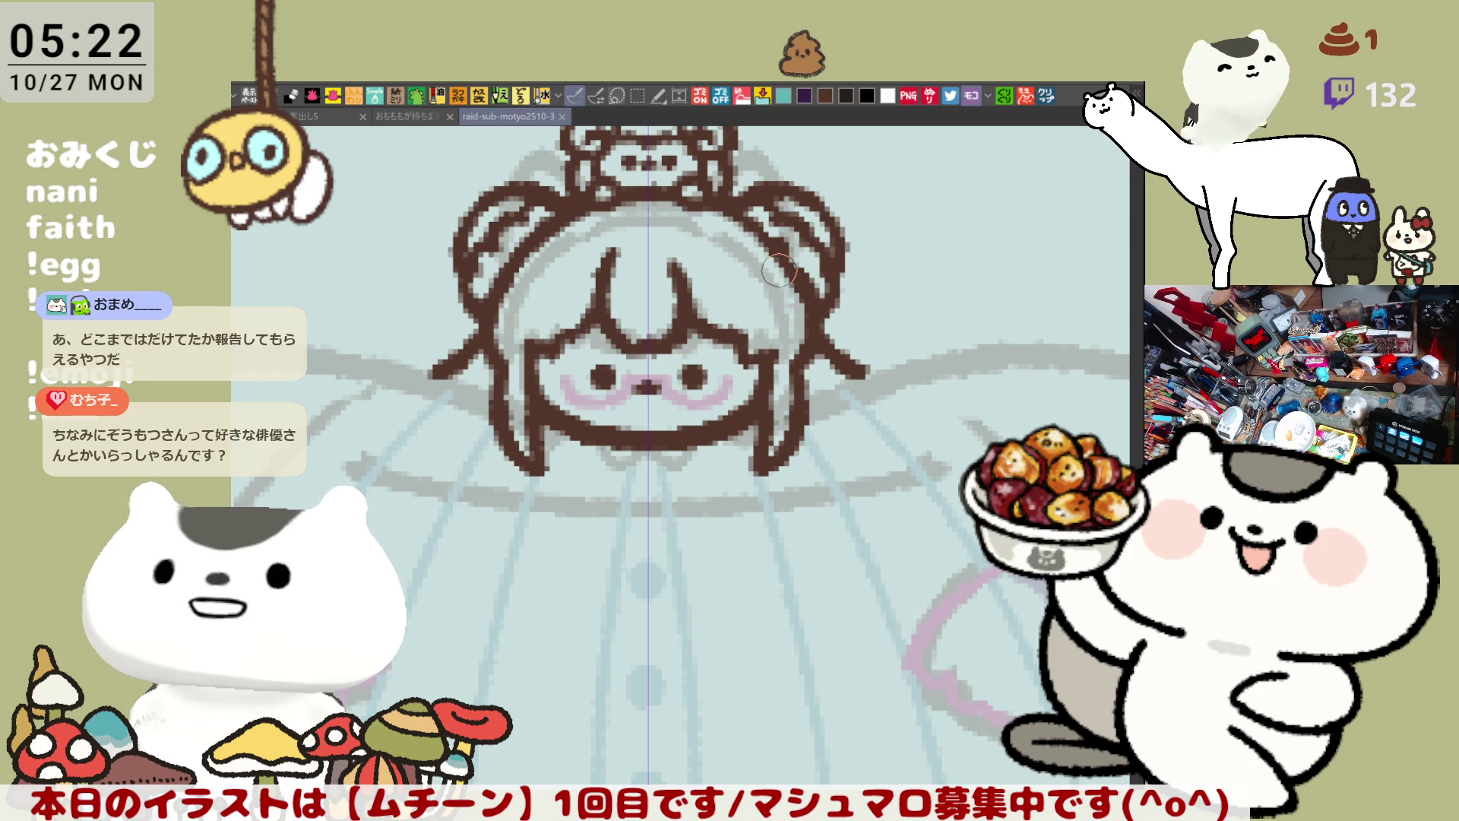
left_click(458, 255)
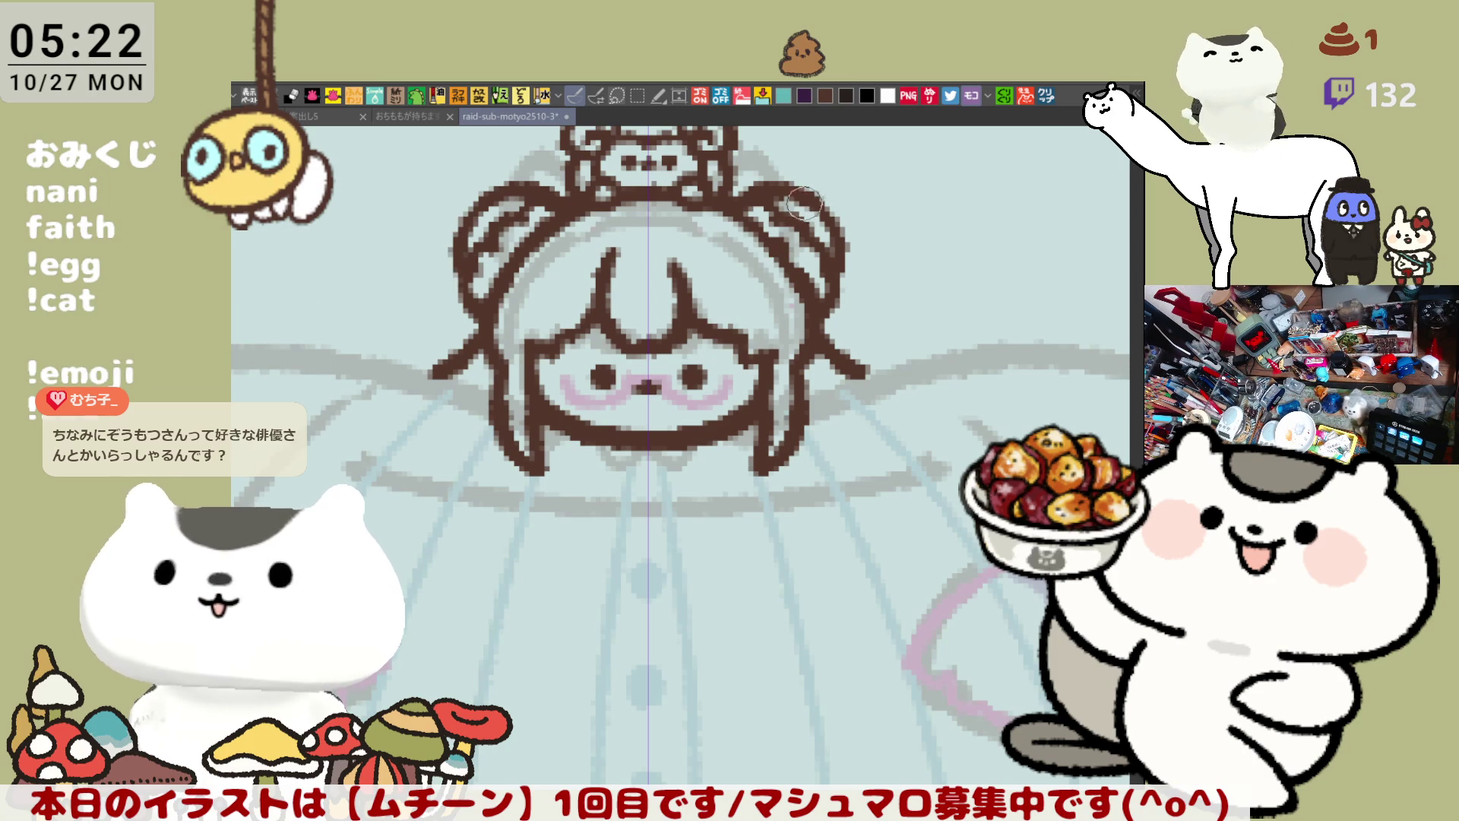
mouse_move(798, 189)
left_mouse_down()
mouse_move(823, 210)
mouse_move(810, 201)
left_mouse_up()
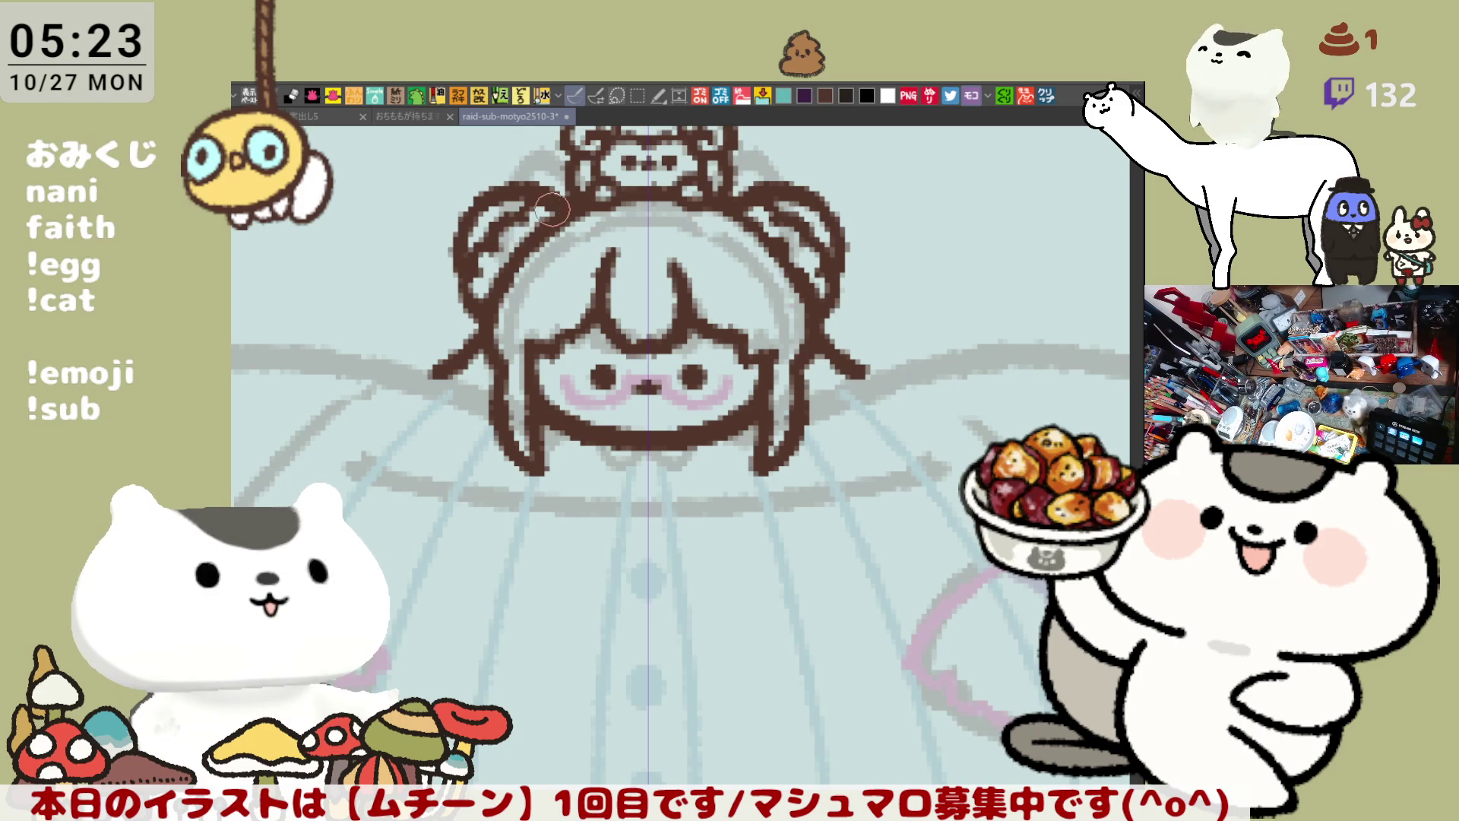
scroll(555, 258, "down", 2)
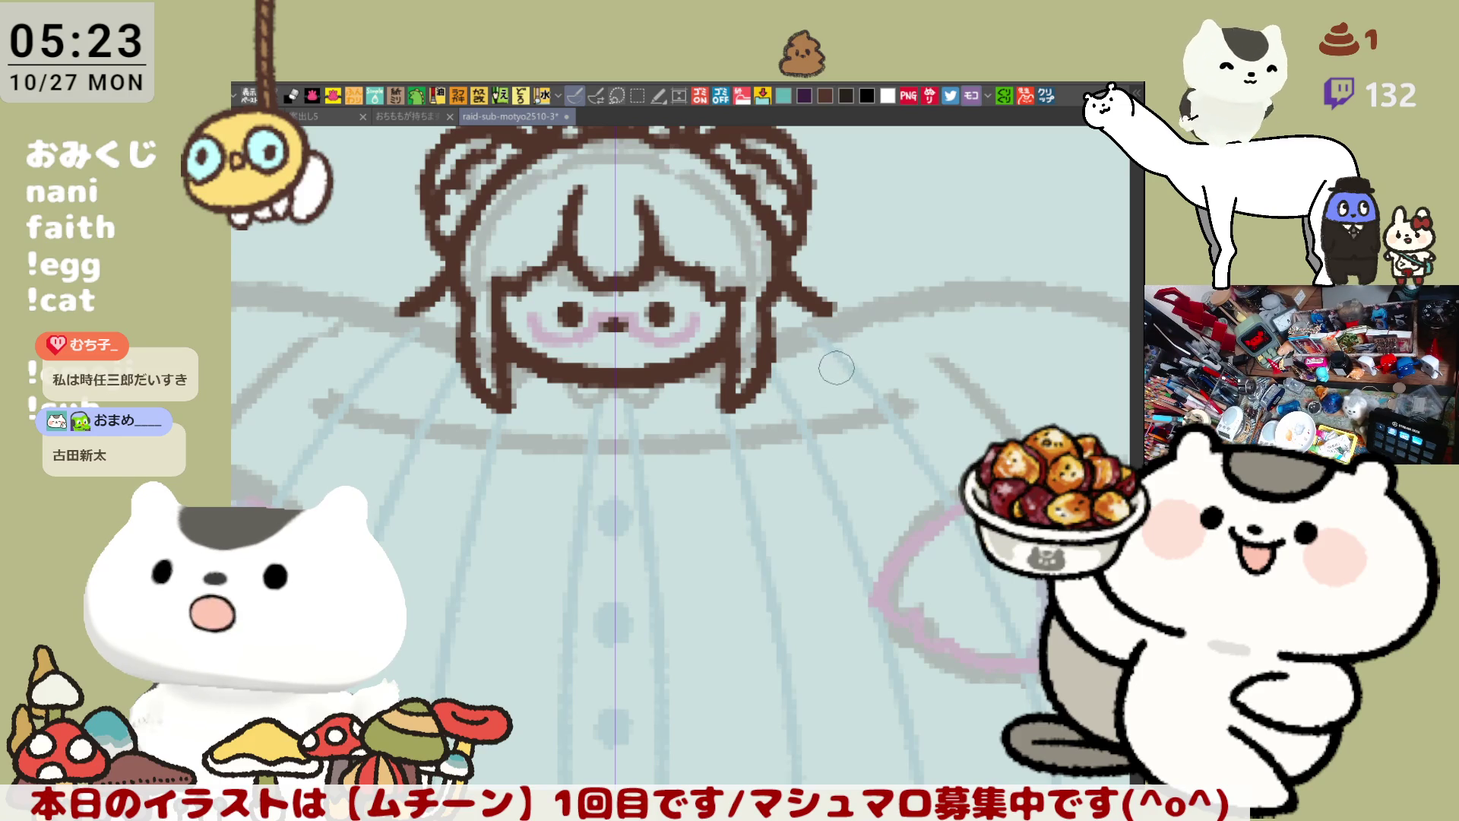
left_click_drag(707, 495, 791, 443)
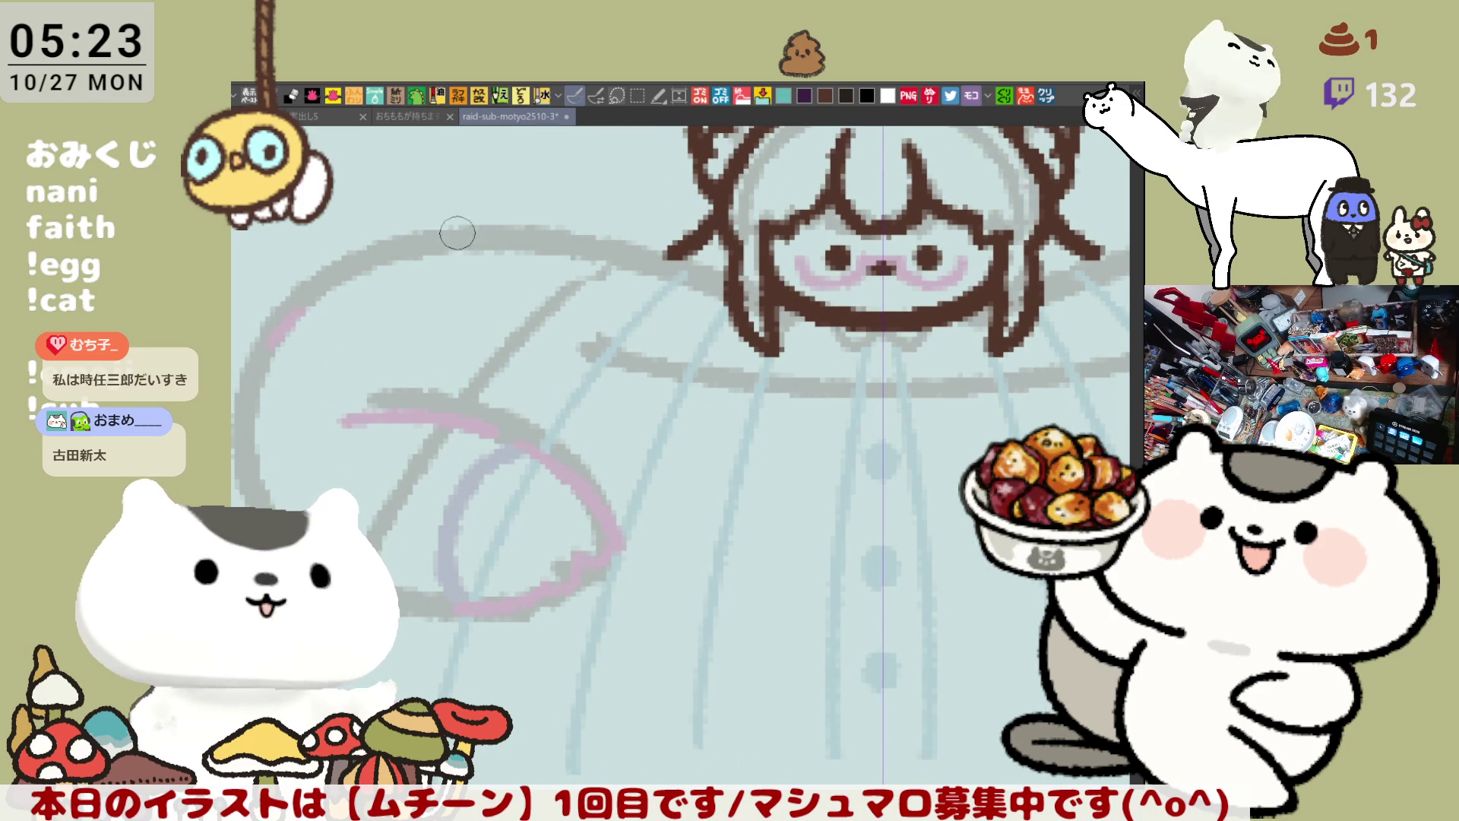
Step: Draw the long mirrored line from the hair across both sleeve tops, adding a dab on the right
left_click_drag(370, 245, 635, 257)
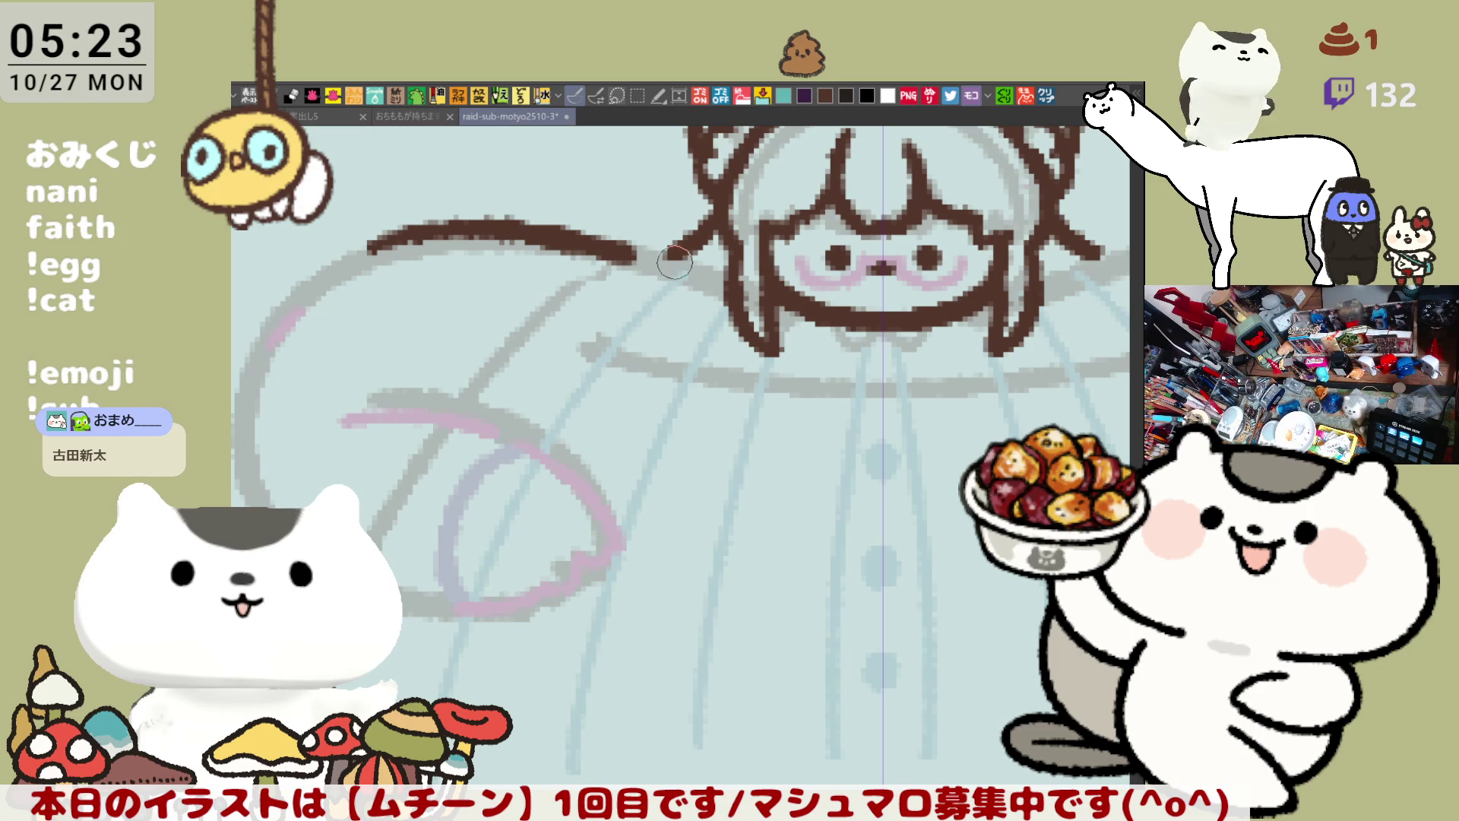
key("ctrl+z")
mouse_move(395, 245)
left_mouse_down()
mouse_move(543, 237)
mouse_move(726, 300)
mouse_move(702, 285)
left_mouse_up()
key("ctrl+z")
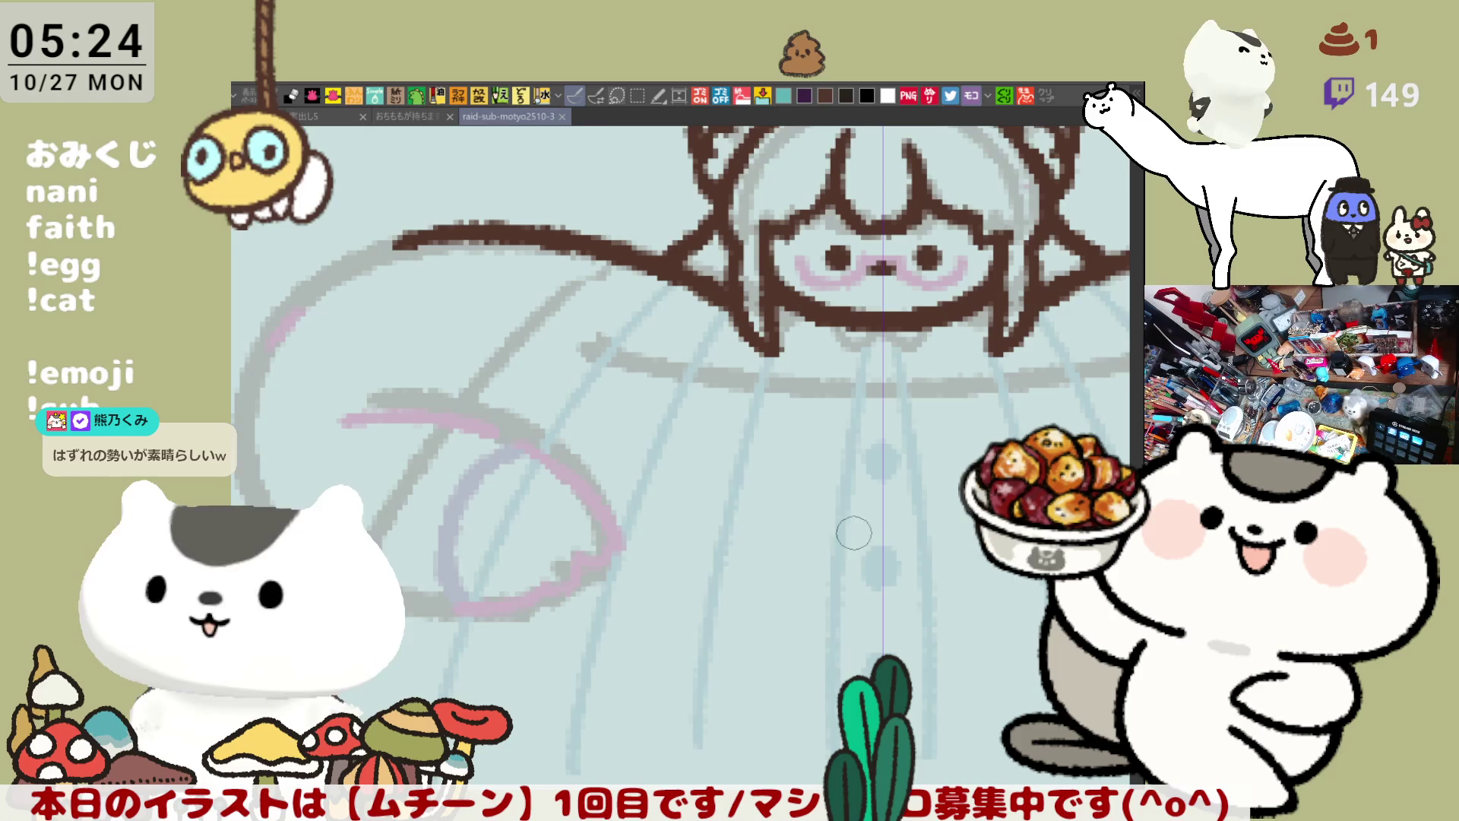
left_click_drag(796, 480, 704, 487)
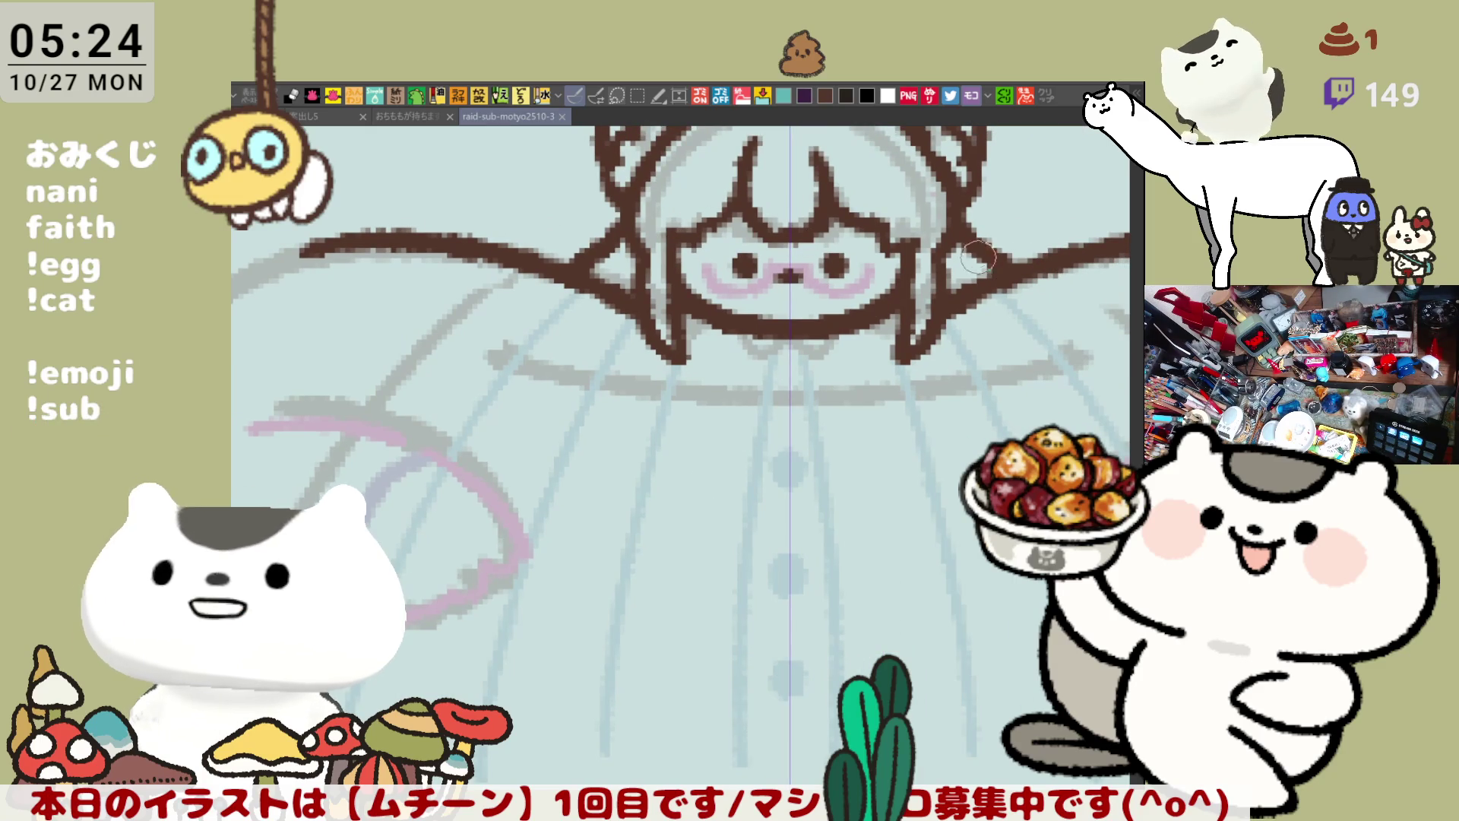
left_click_drag(1021, 263, 999, 260)
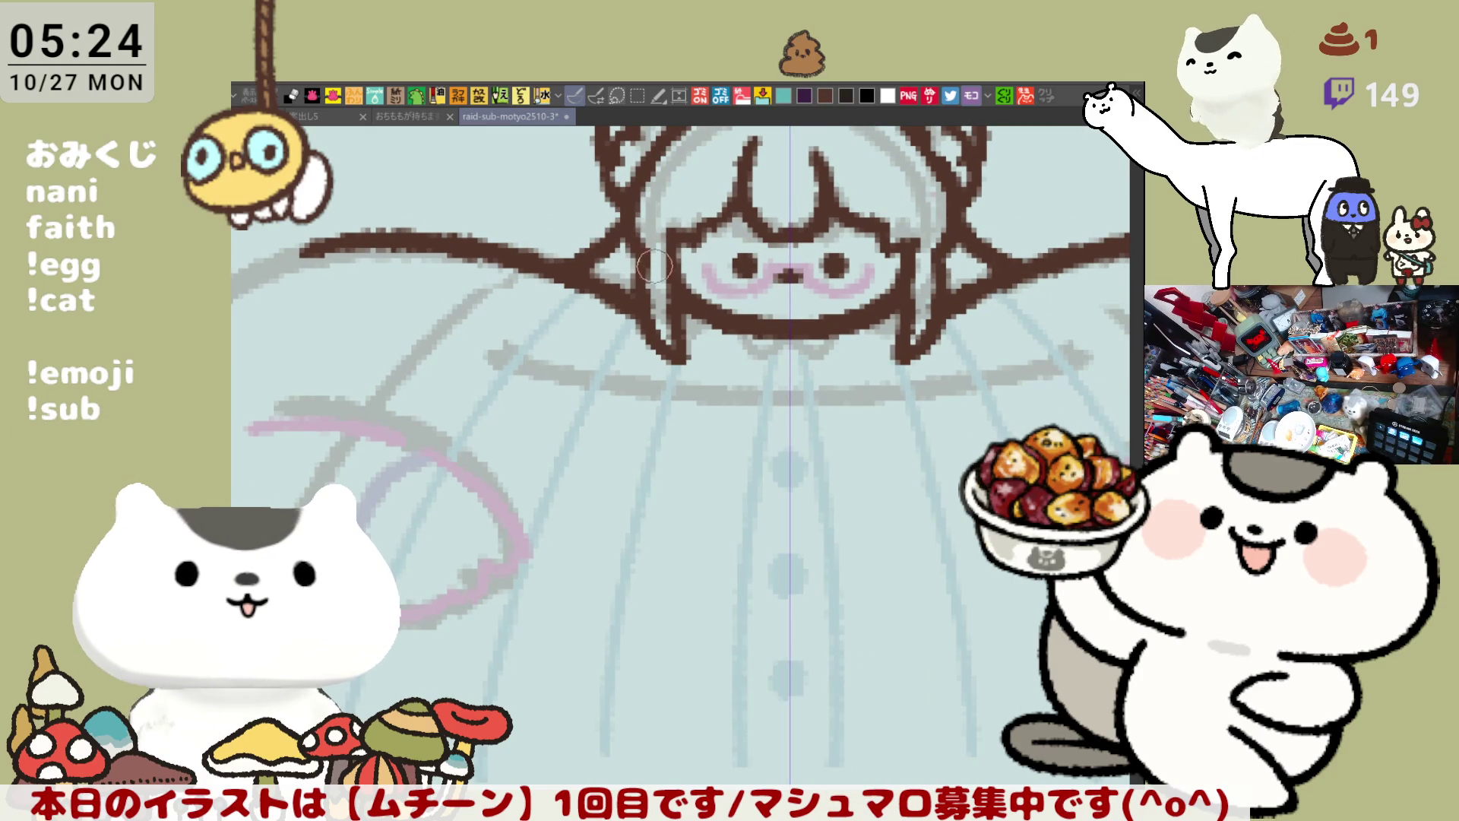
Step: Draw the mirrored left arm outline curving down the sleeve, retrying until it reaches lower
scroll(653, 315, "down", 3)
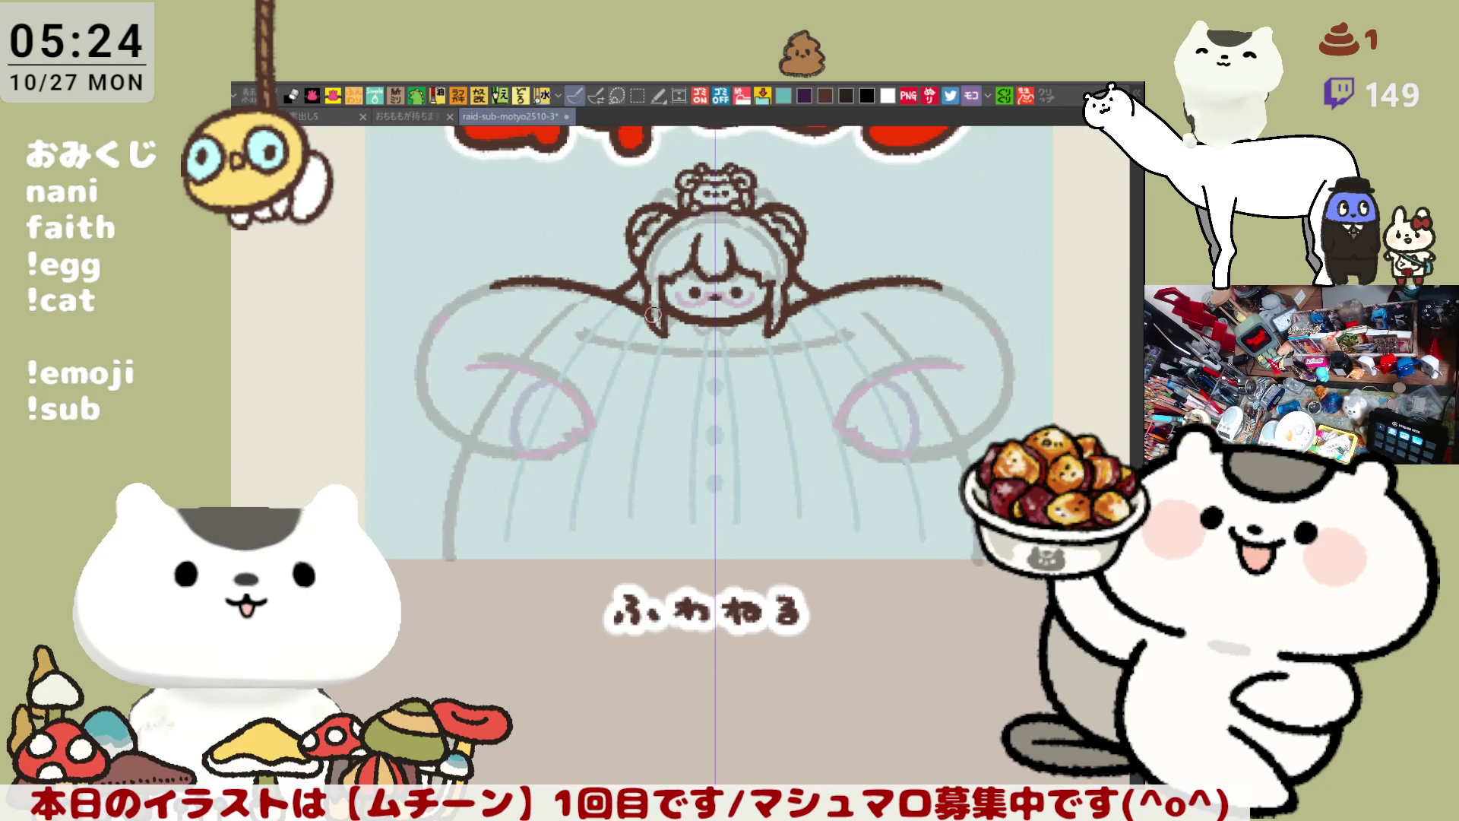
left_click_drag(653, 314, 756, 315)
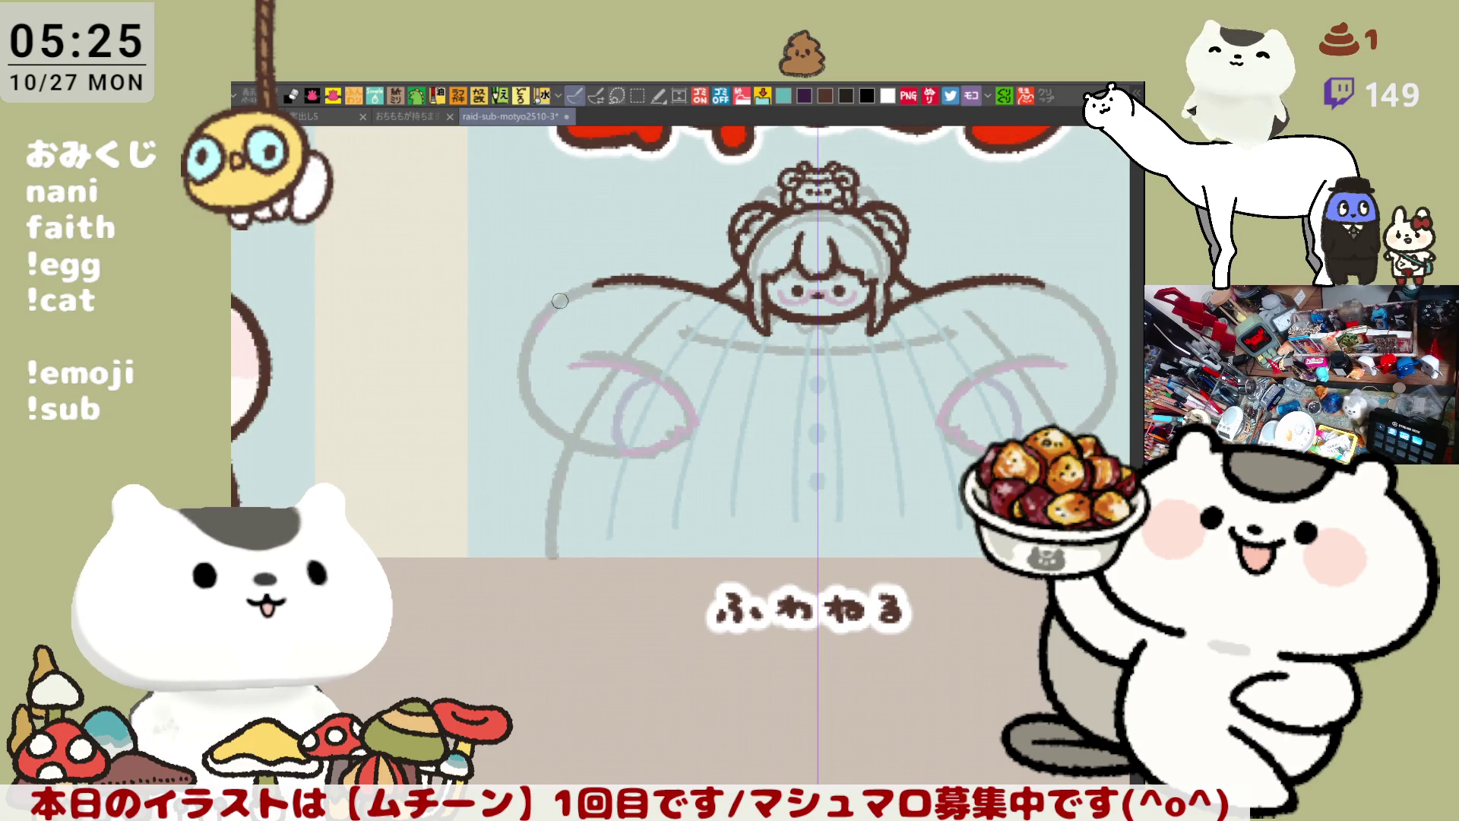
left_click_drag(569, 295, 558, 435)
key("ctrl+z")
left_click_drag(551, 307, 577, 432)
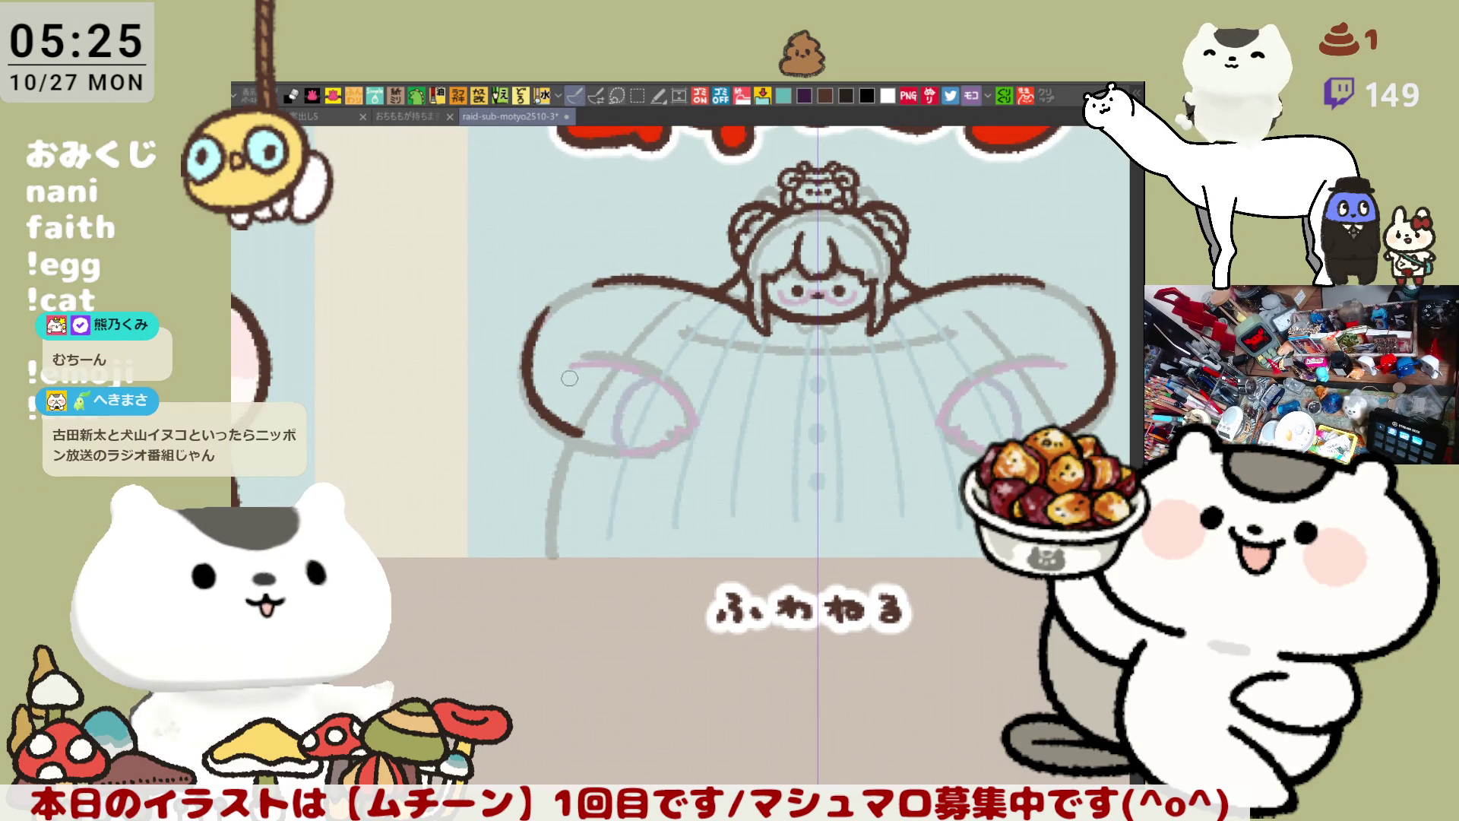
key("ctrl+z")
mouse_move(544, 312)
left_mouse_down()
mouse_move(520, 350)
mouse_move(590, 435)
left_mouse_up()
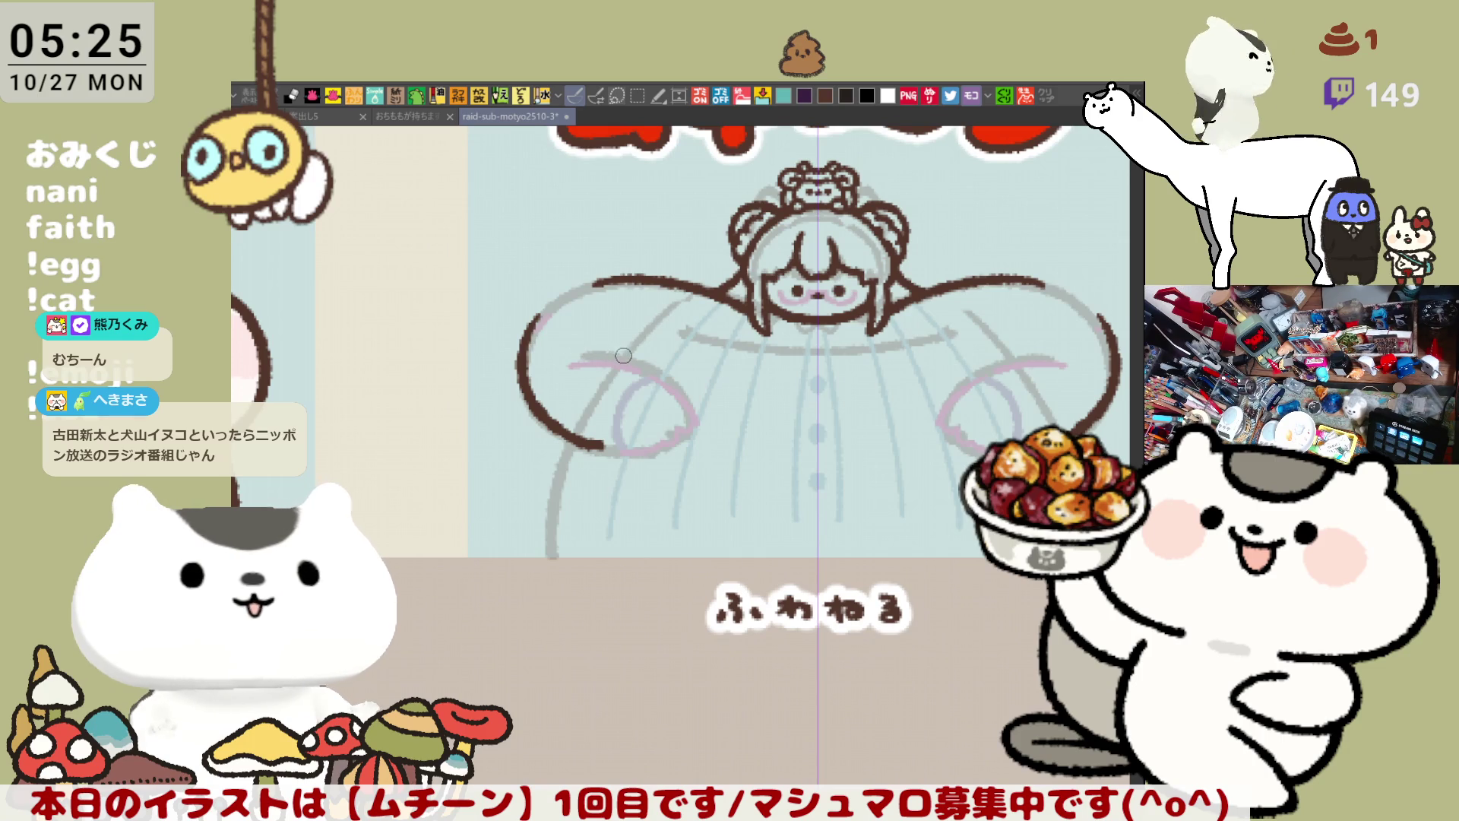
key("ctrl+z")
mouse_move(547, 314)
left_mouse_down()
mouse_move(532, 327)
mouse_move(541, 422)
mouse_move(604, 452)
left_mouse_up()
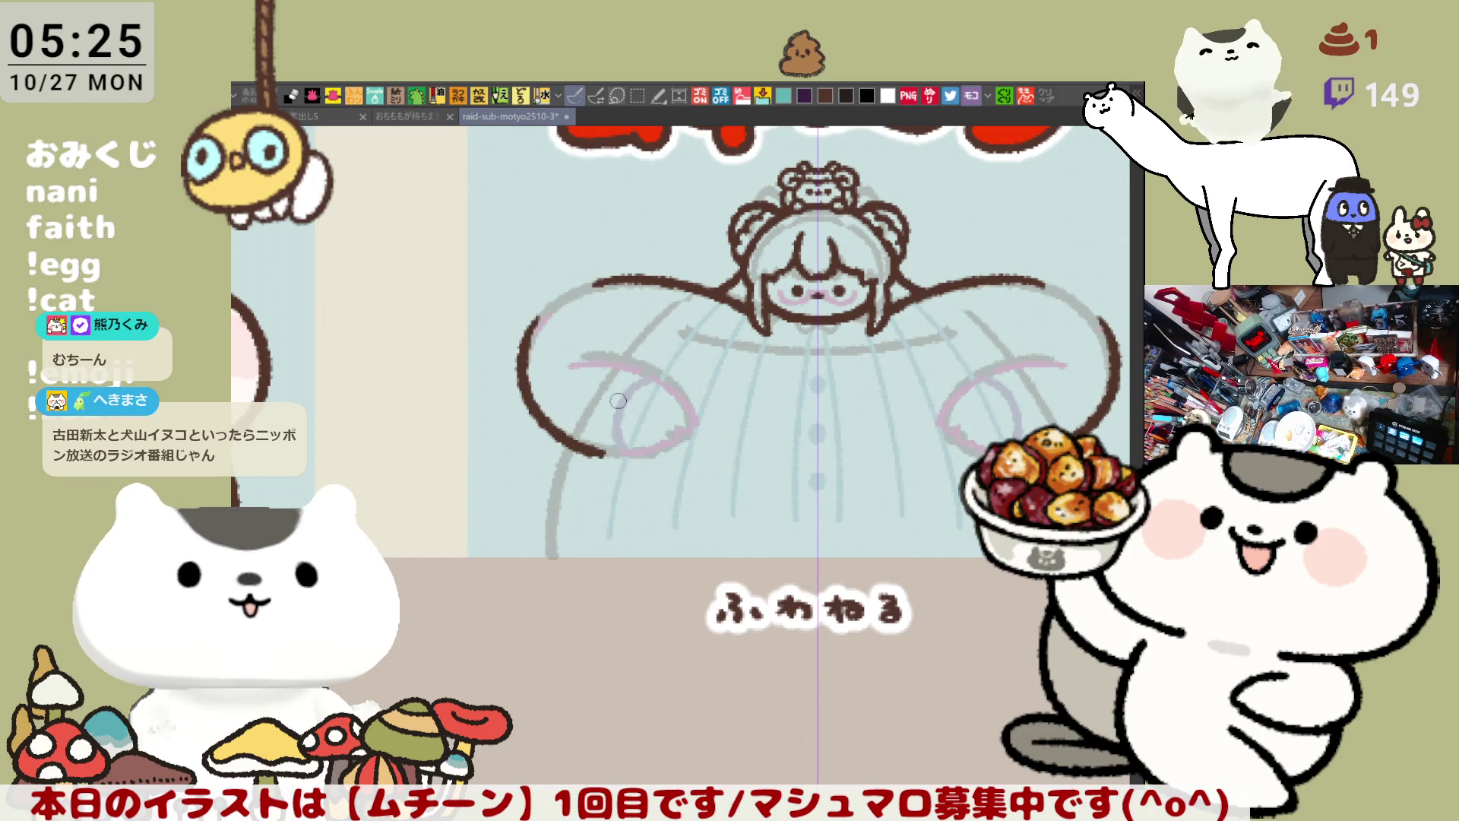
key("ctrl+z")
mouse_move(541, 315)
left_mouse_down()
mouse_move(616, 456)
mouse_move(525, 346)
mouse_move(616, 456)
left_mouse_up()
key("ctrl+z")
key("ctrl+z")
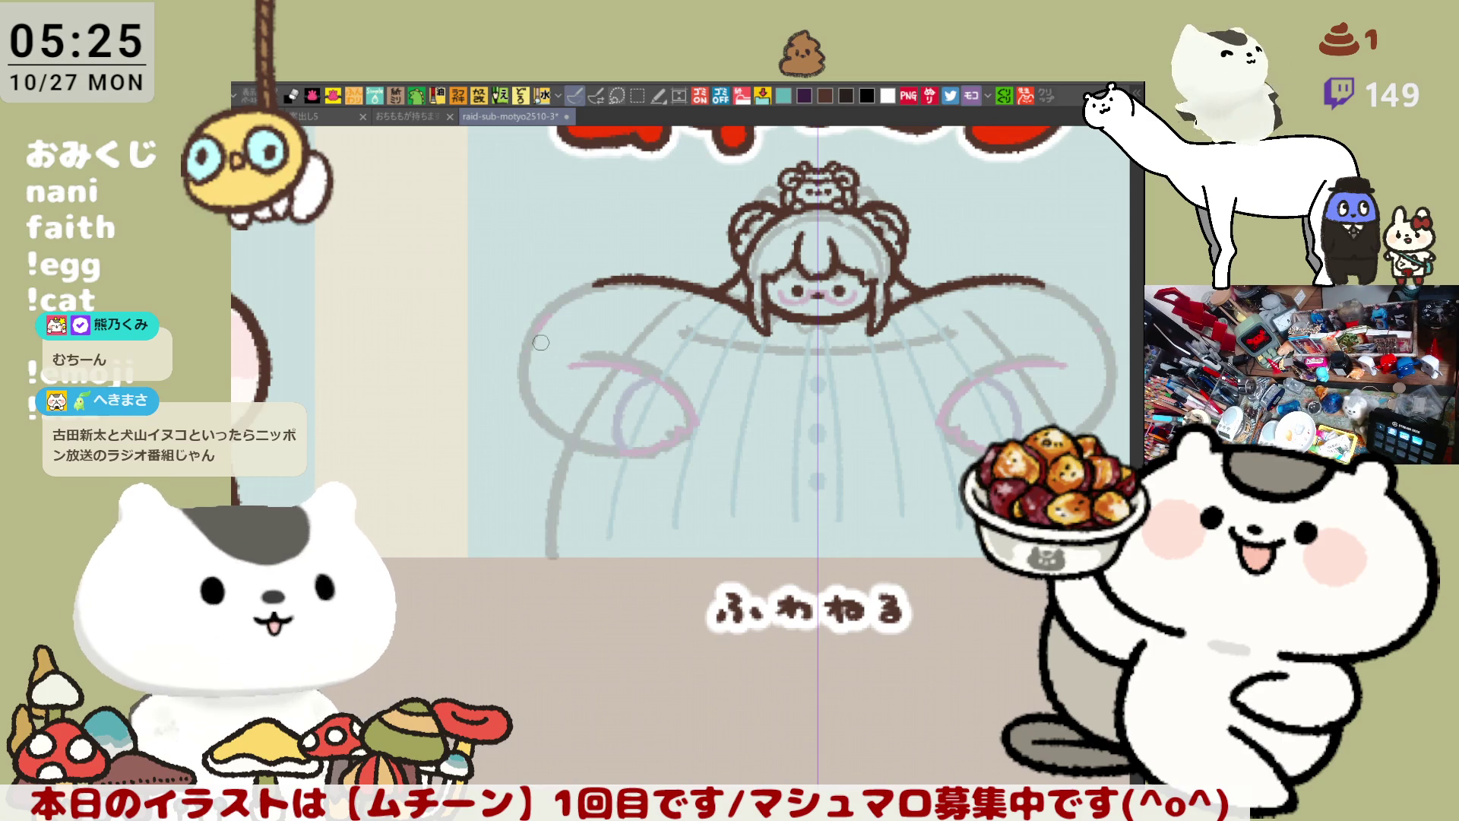
left_click_drag(532, 326, 615, 452)
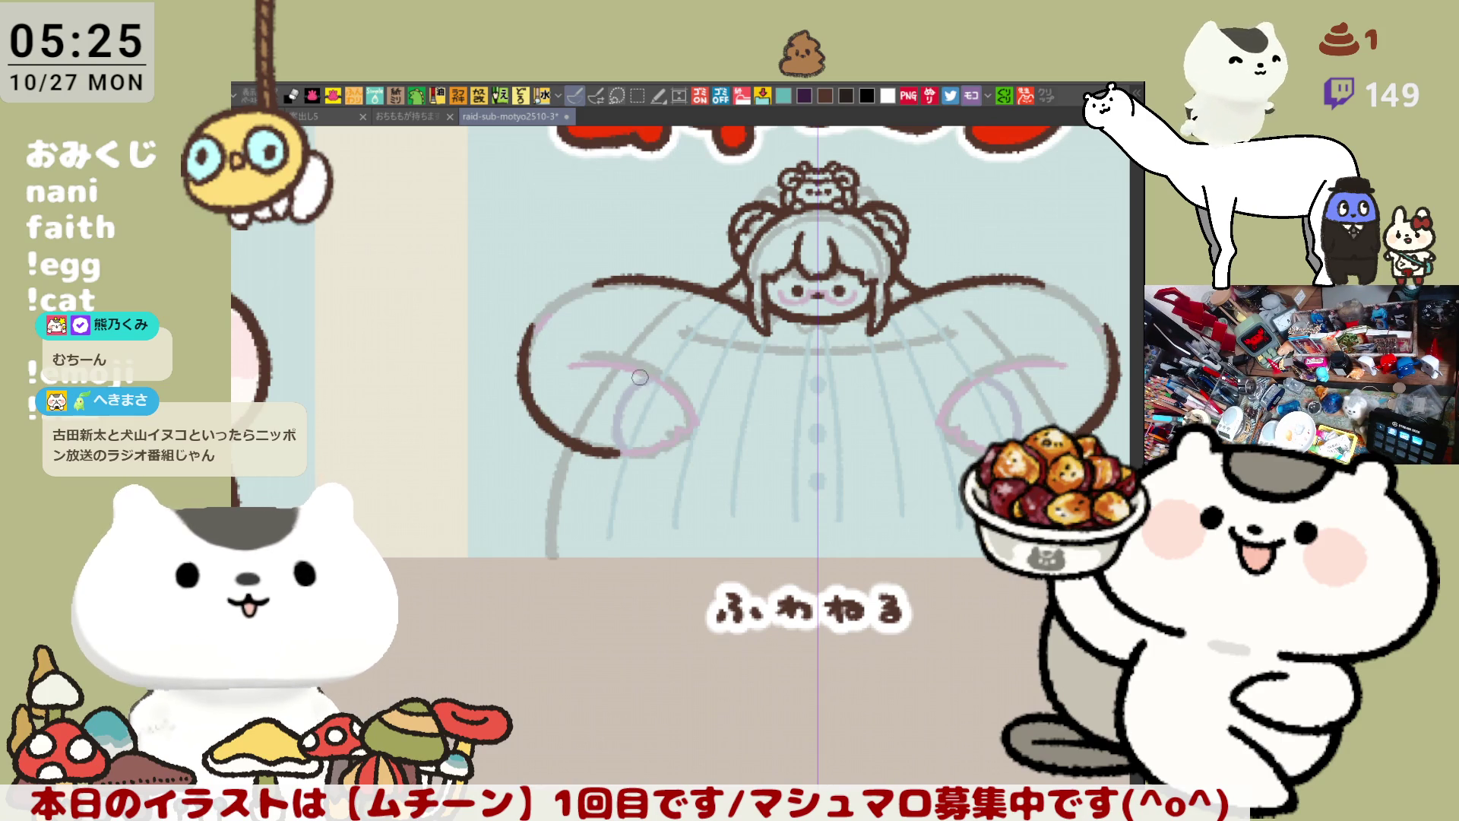
key("ctrl+z")
mouse_move(532, 323)
left_mouse_down()
mouse_move(523, 391)
mouse_move(614, 454)
left_mouse_up()
key("ctrl+z")
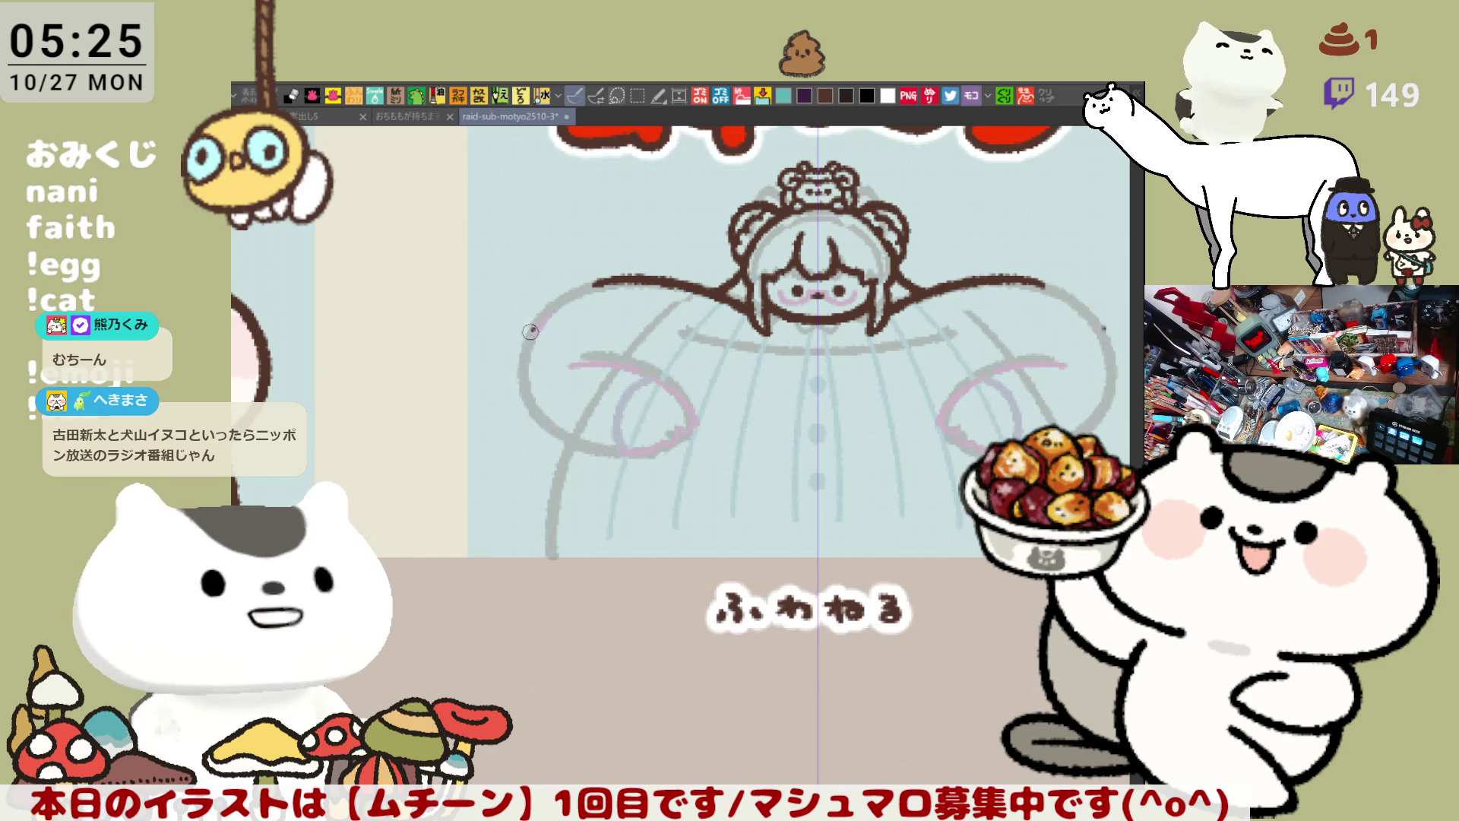
left_click_drag(532, 323, 635, 456)
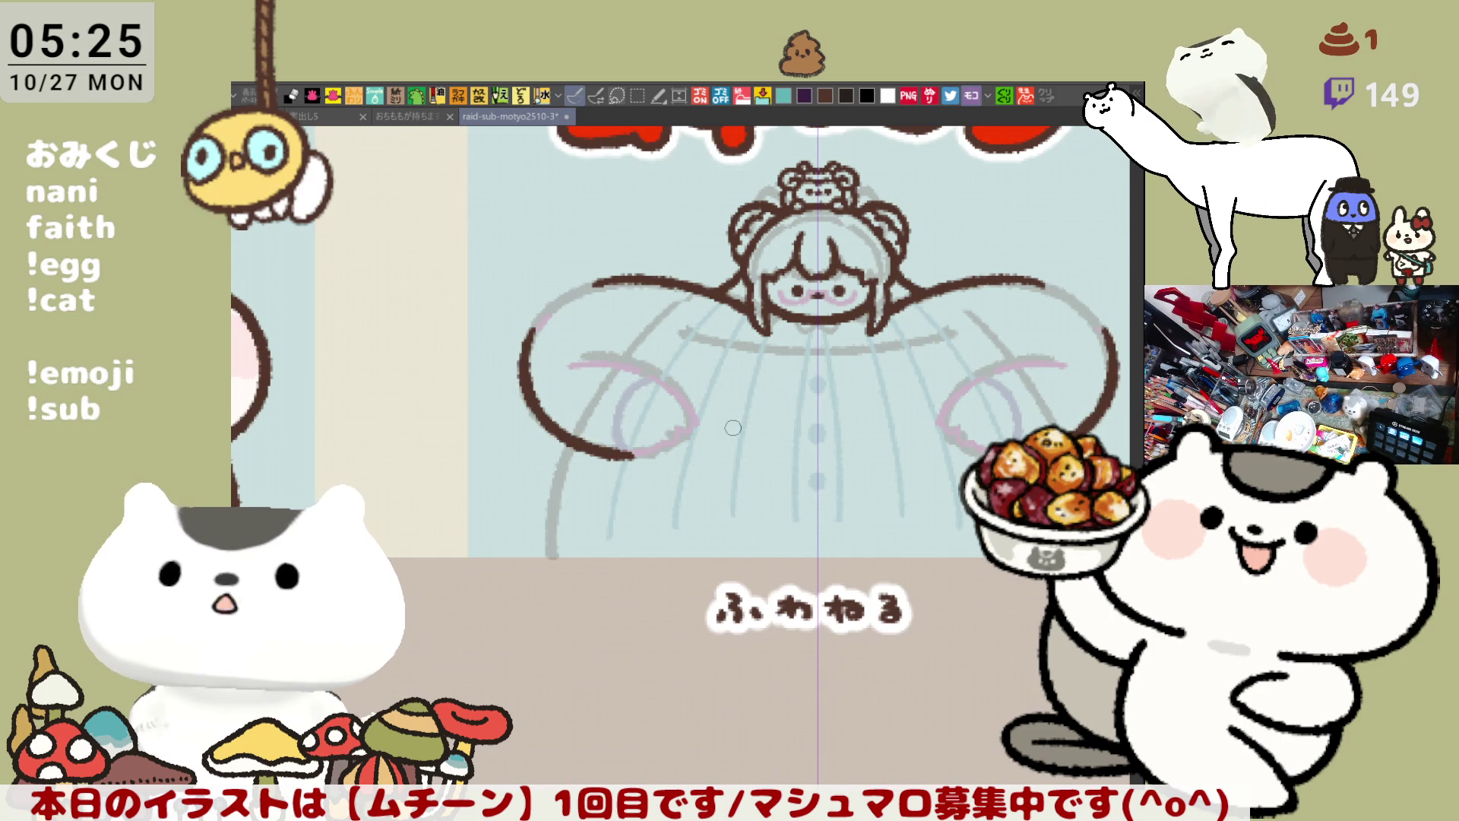
Step: Join the arm outline to the shoulder, retrace the sleeve loop, and rotate the canvas upright
left_click_drag(535, 335, 582, 285)
key("ctrl+z")
mouse_move(528, 342)
left_mouse_down()
mouse_move(581, 288)
mouse_move(519, 324)
mouse_move(584, 290)
left_mouse_up()
left_click_drag(518, 363, 505, 463)
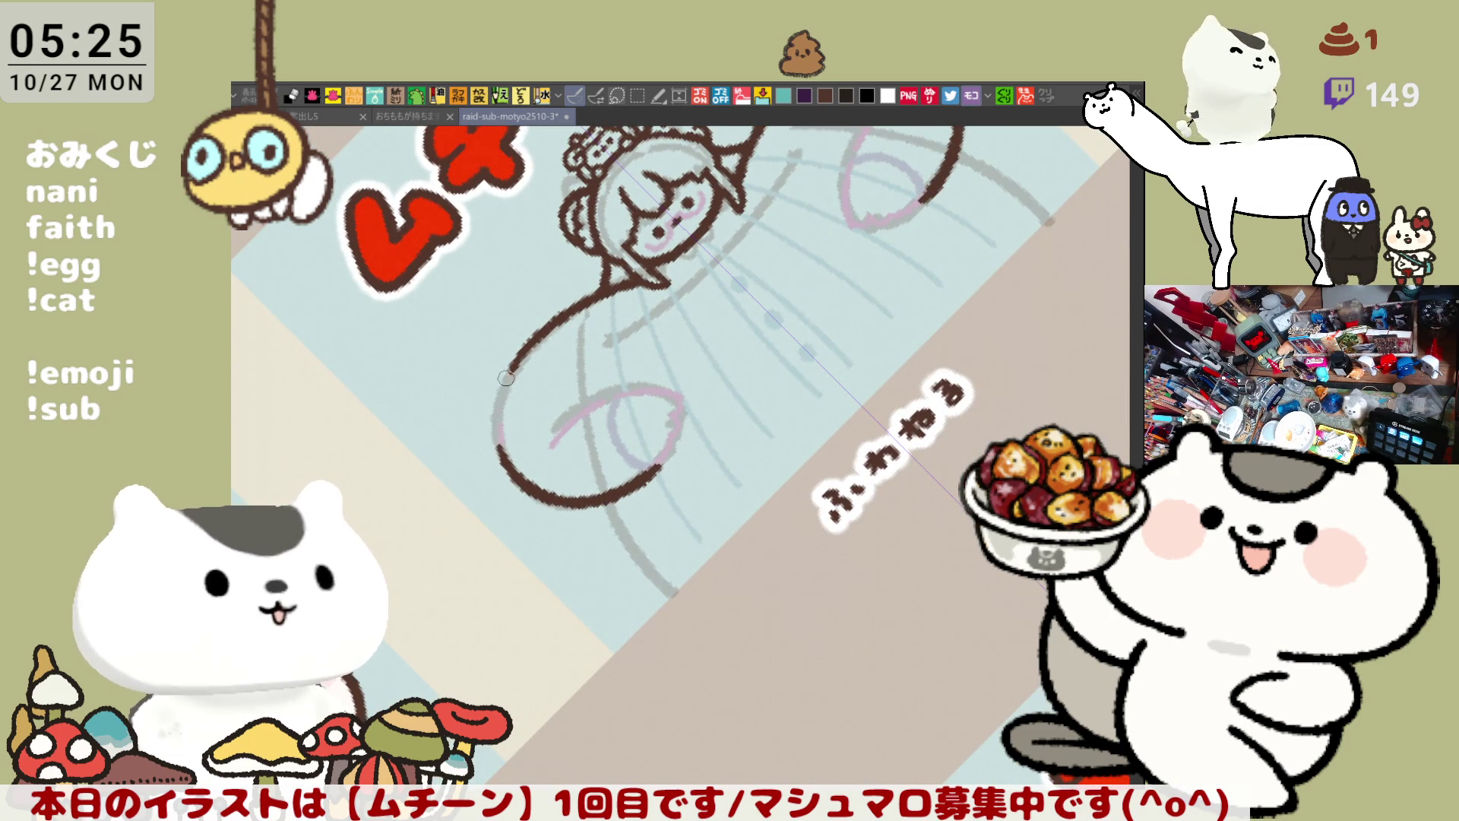
left_click_drag(519, 369, 642, 276)
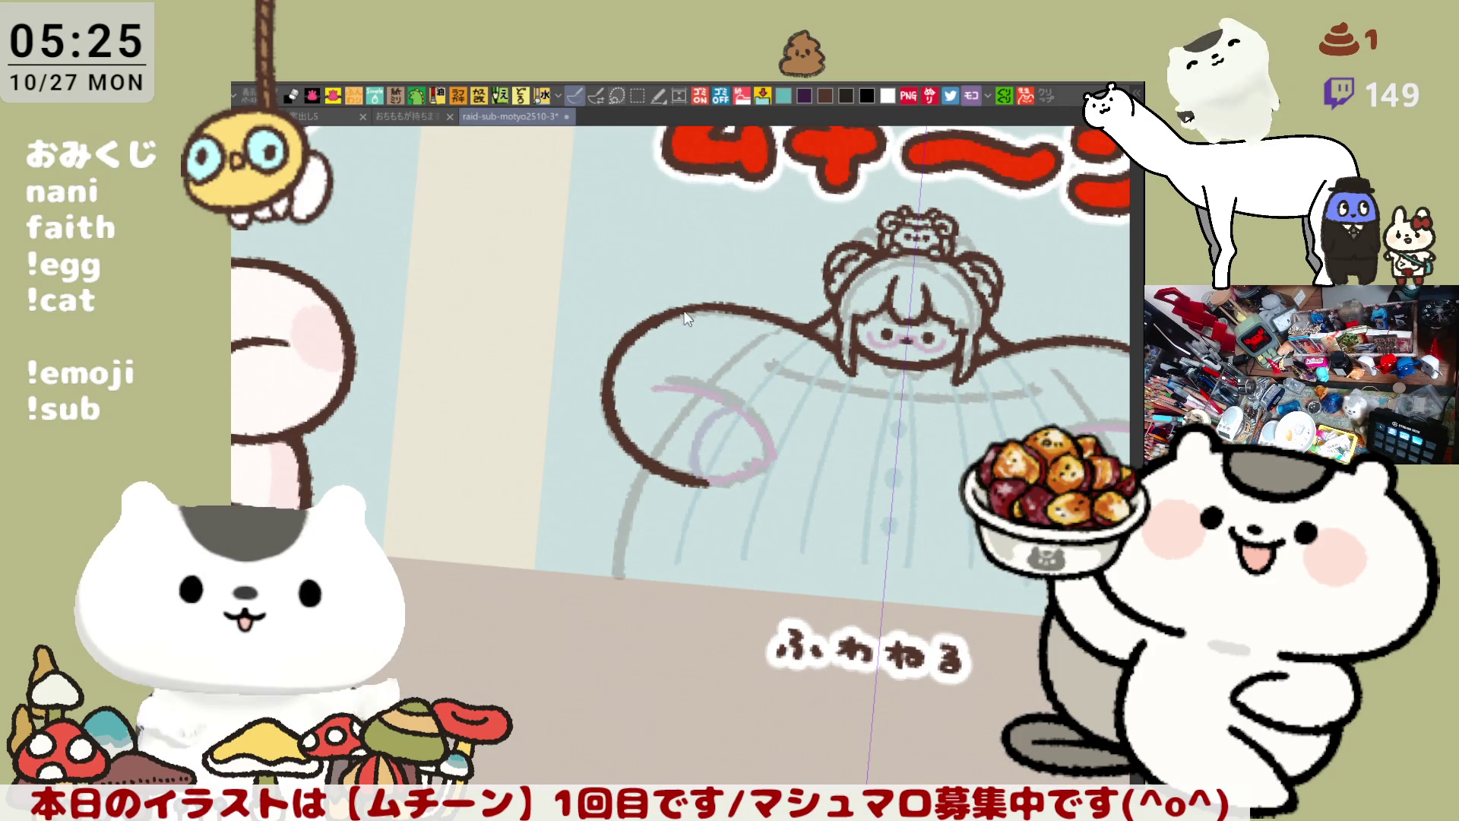
left_click_drag(821, 292, 745, 281)
left_click_drag(893, 304, 833, 295)
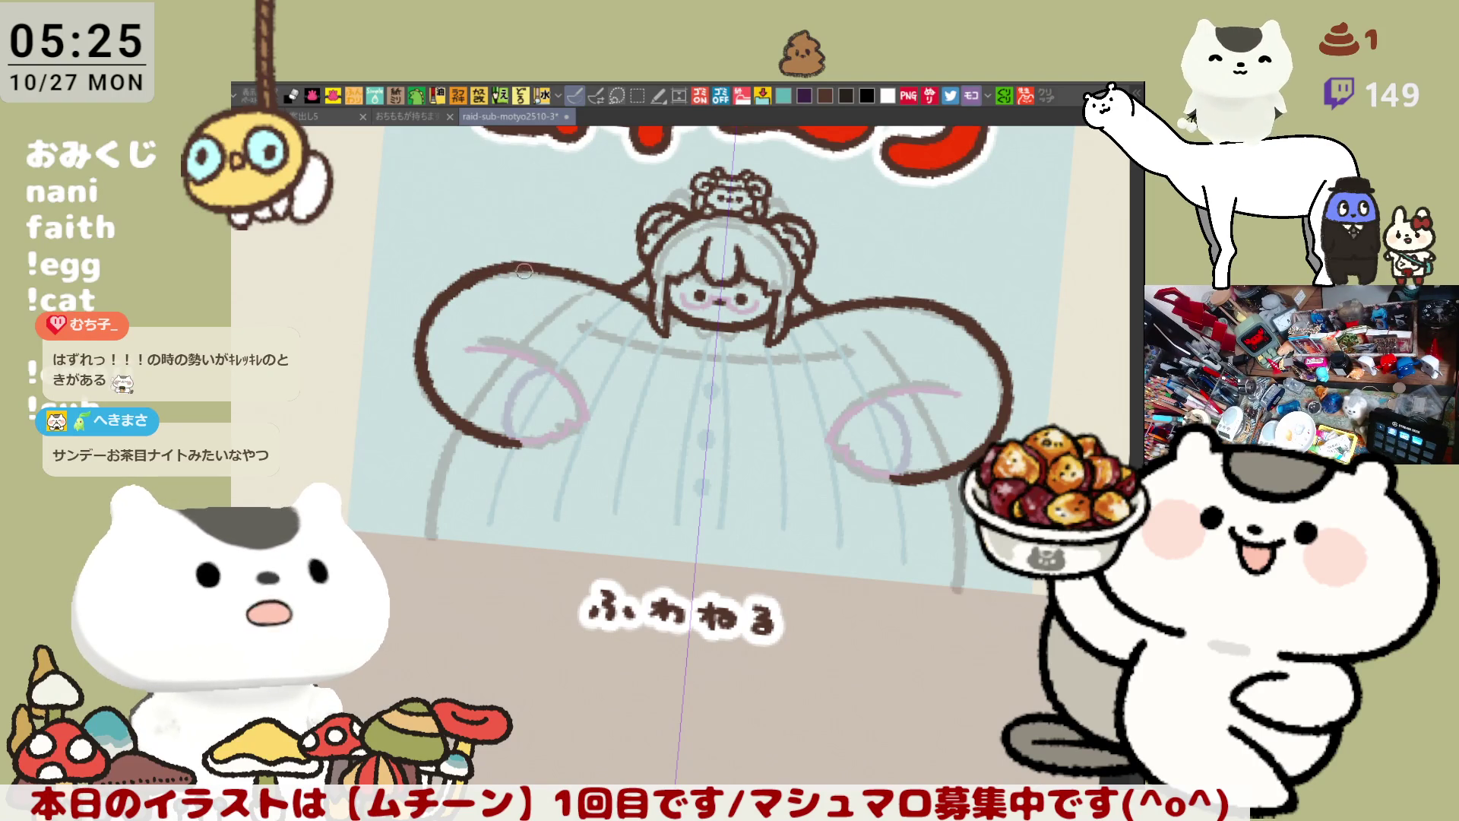
key("ctrl+@")
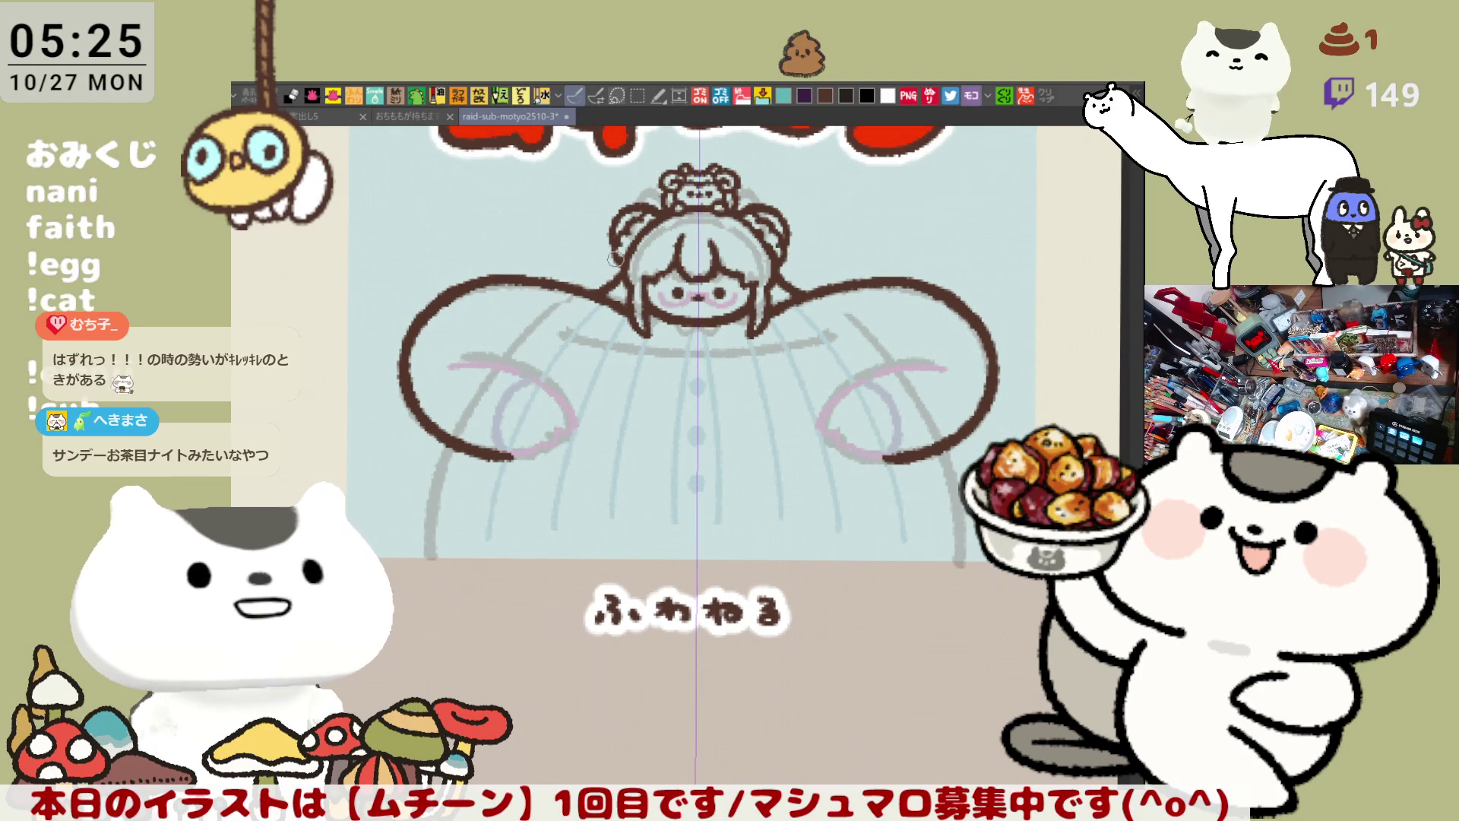
left_click_drag(601, 264, 730, 277)
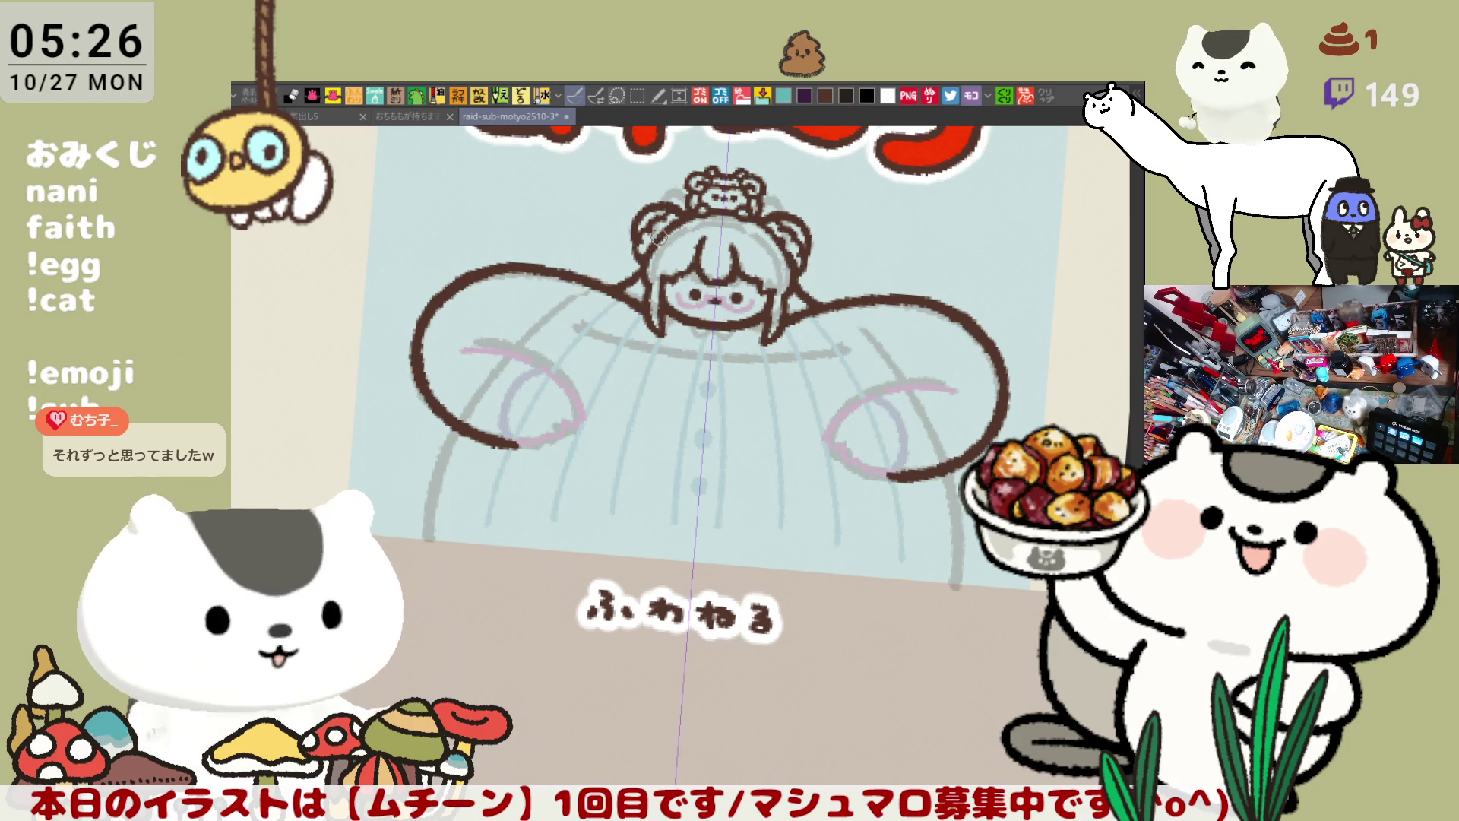
left_click_drag(931, 287, 889, 318)
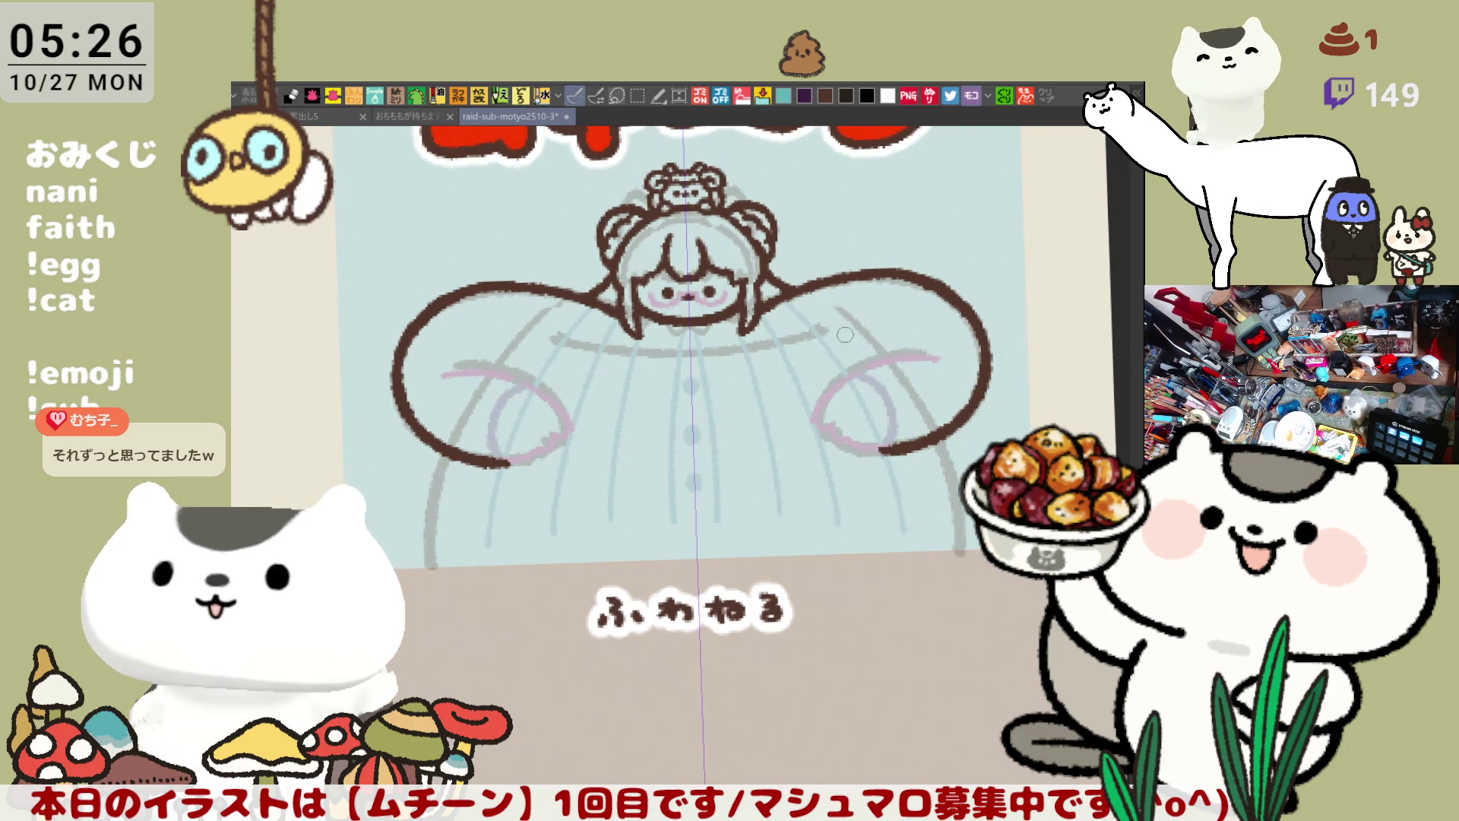
left_click_drag(563, 436, 598, 335)
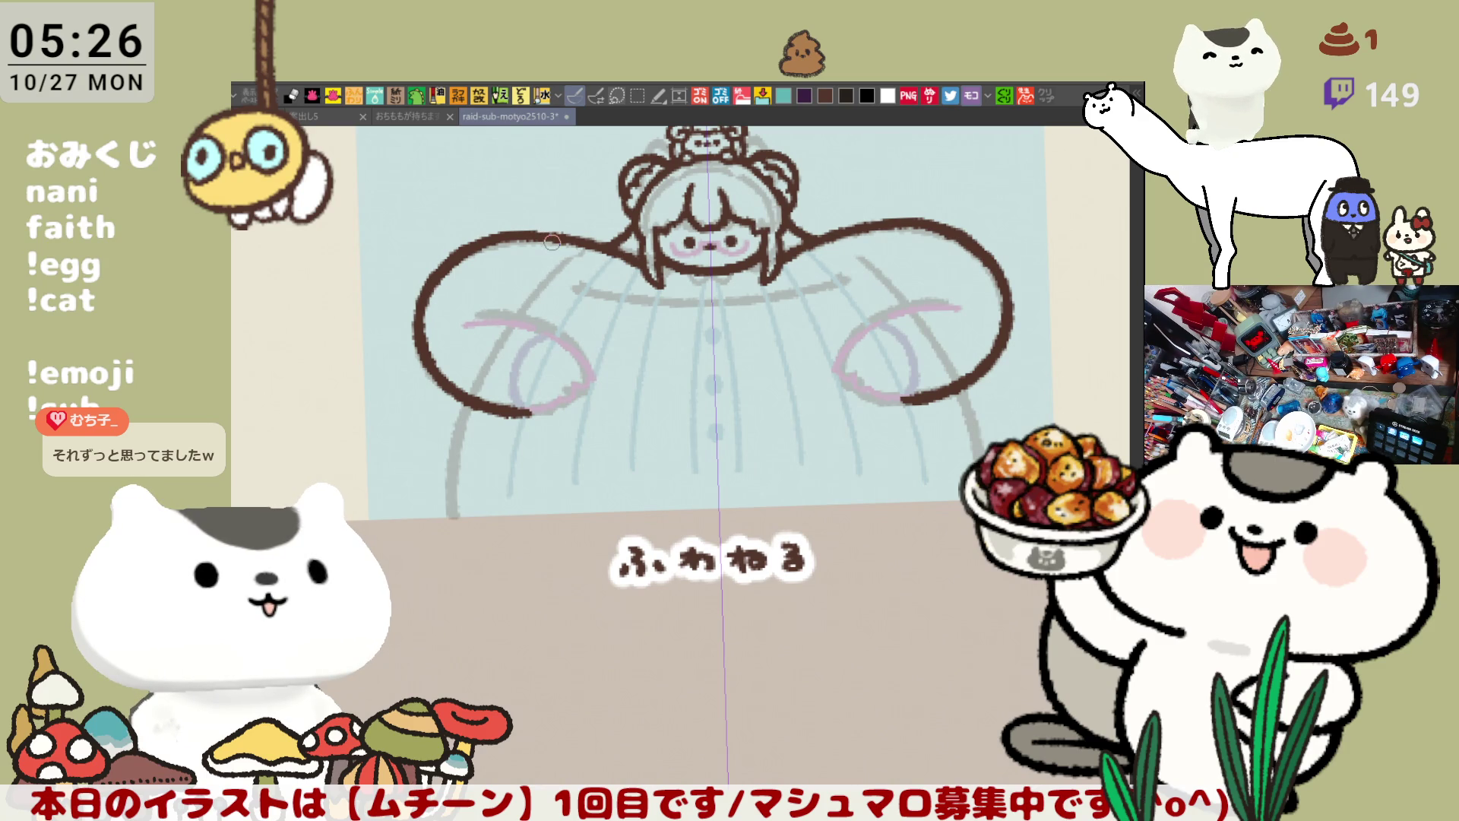
Step: Erase gaps near the shoulders, draw mirrored wavy sleeve ruffles, and save the illustration
mouse_move(577, 229)
left_mouse_down()
mouse_move(541, 228)
mouse_move(528, 245)
mouse_move(517, 228)
mouse_move(521, 263)
left_mouse_up()
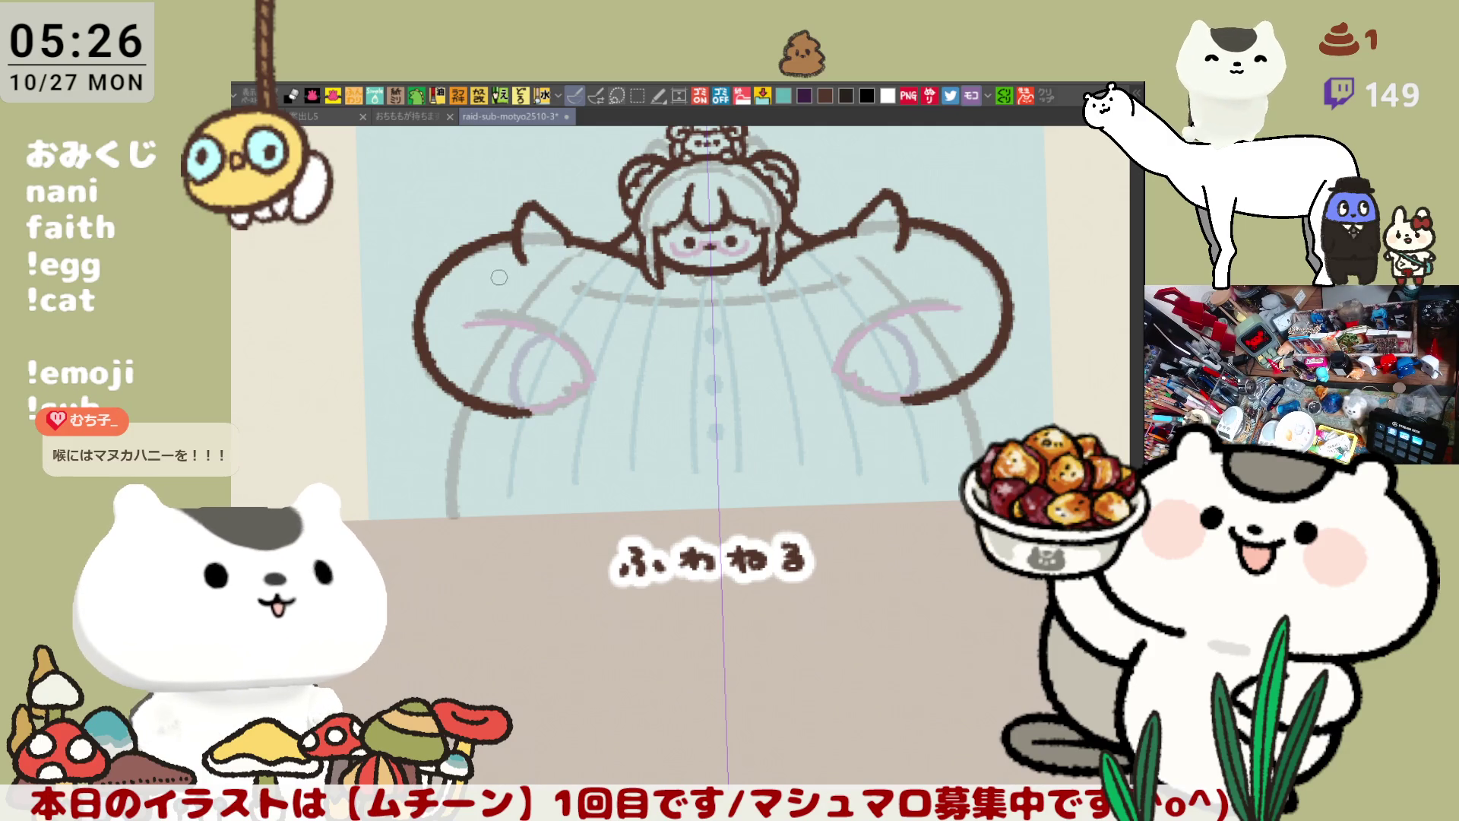
mouse_move(525, 261)
left_mouse_down()
mouse_move(499, 300)
mouse_move(513, 310)
left_mouse_up()
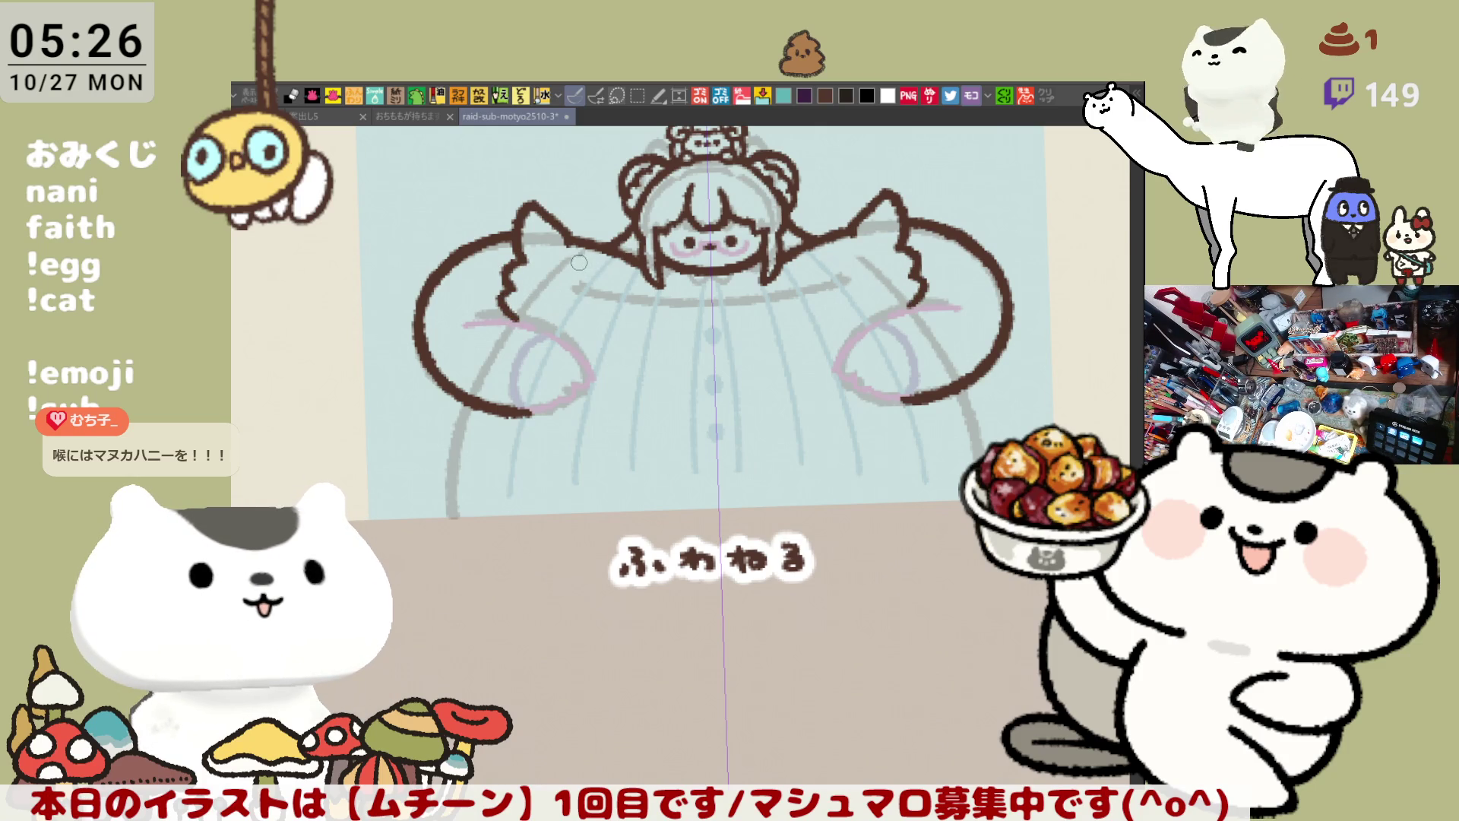
left_click_drag(553, 239, 544, 287)
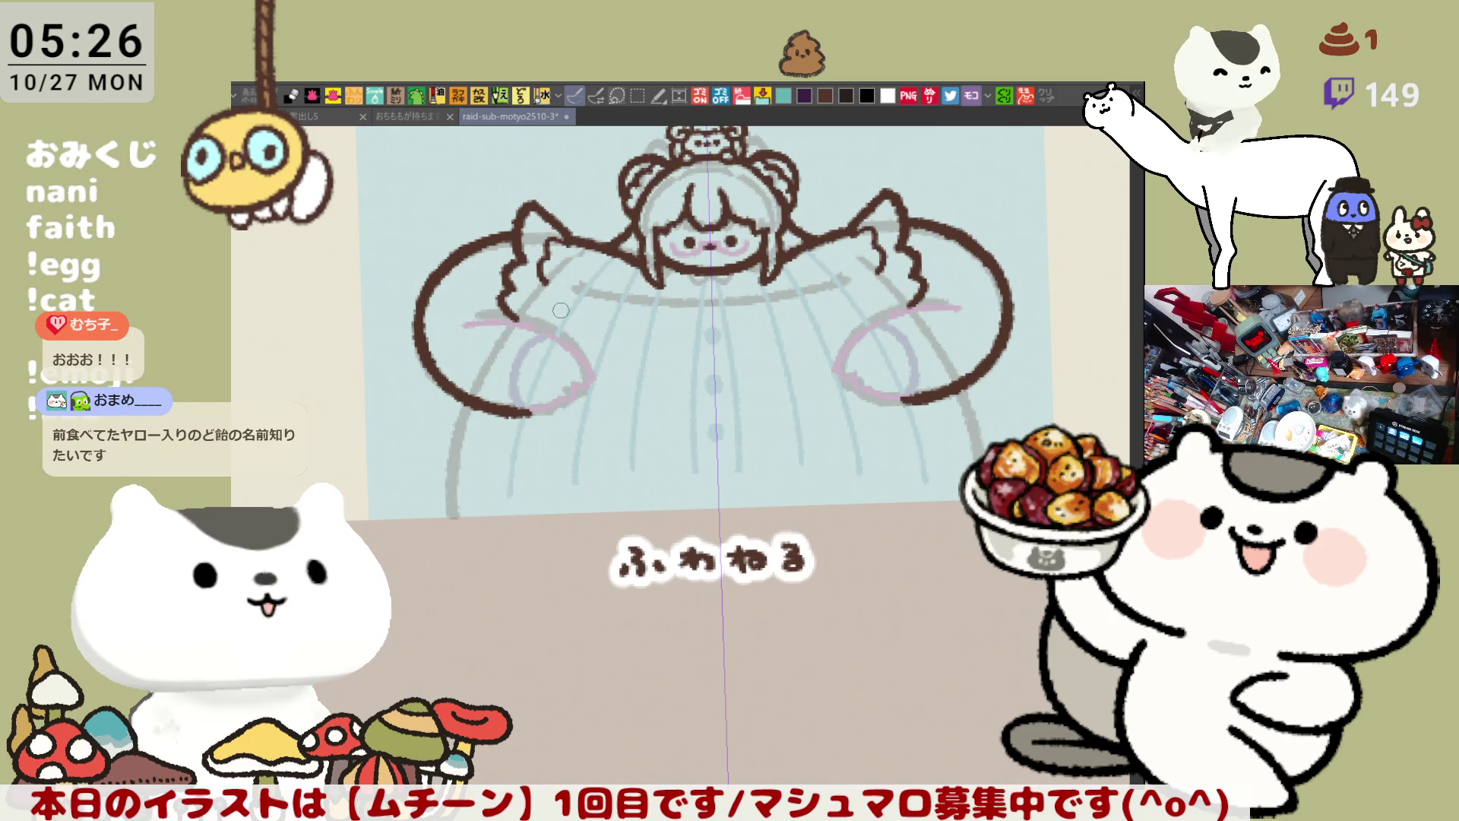
key("ctrl+s")
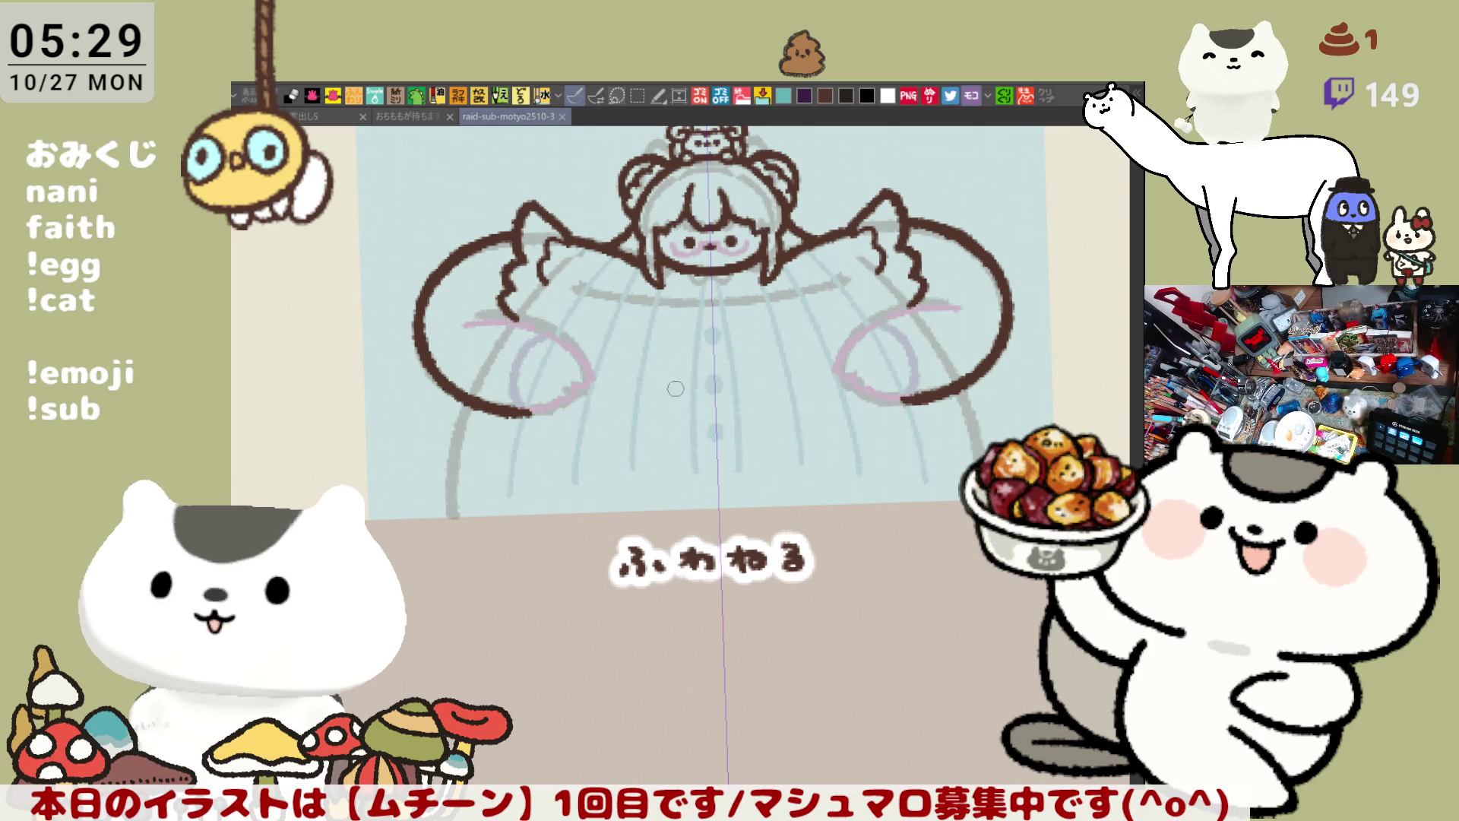
left_click_drag(545, 277, 526, 318)
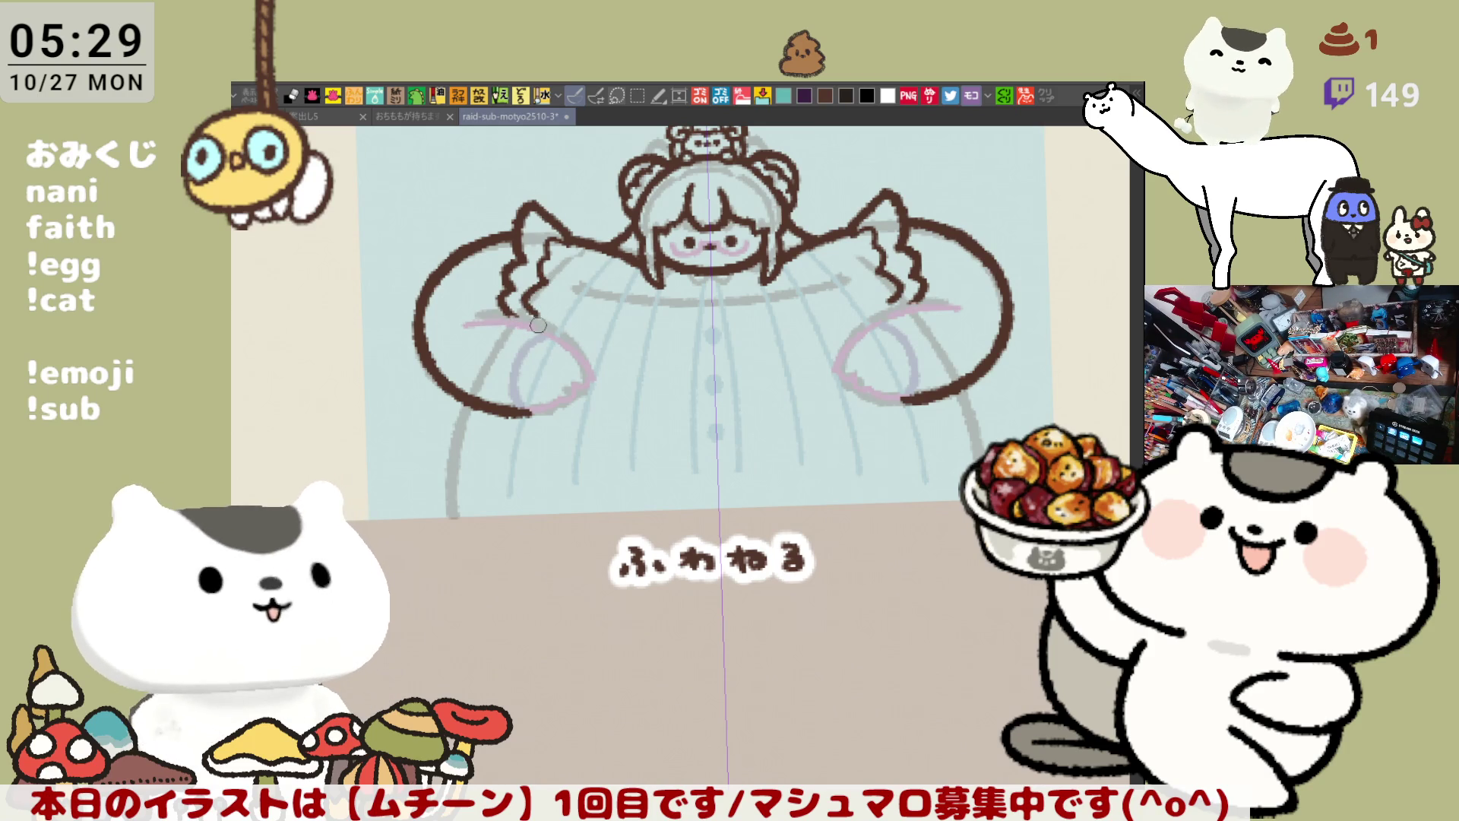
Step: Draw mirrored curled hand outlines on both sleeves, retrying the stroke several times
left_click_drag(486, 308, 593, 351)
key("ctrl+z")
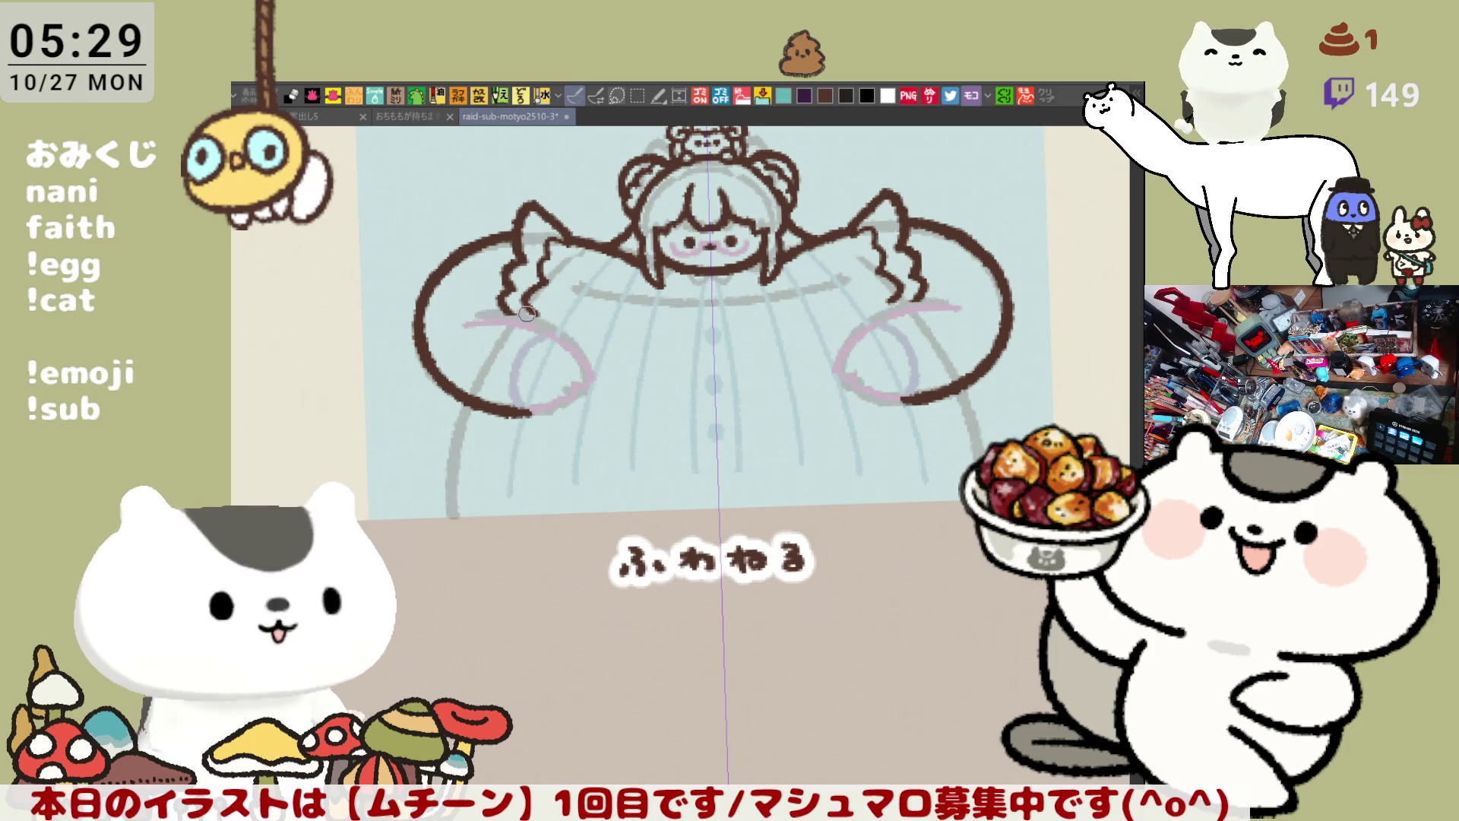
left_click_drag(488, 308, 597, 364)
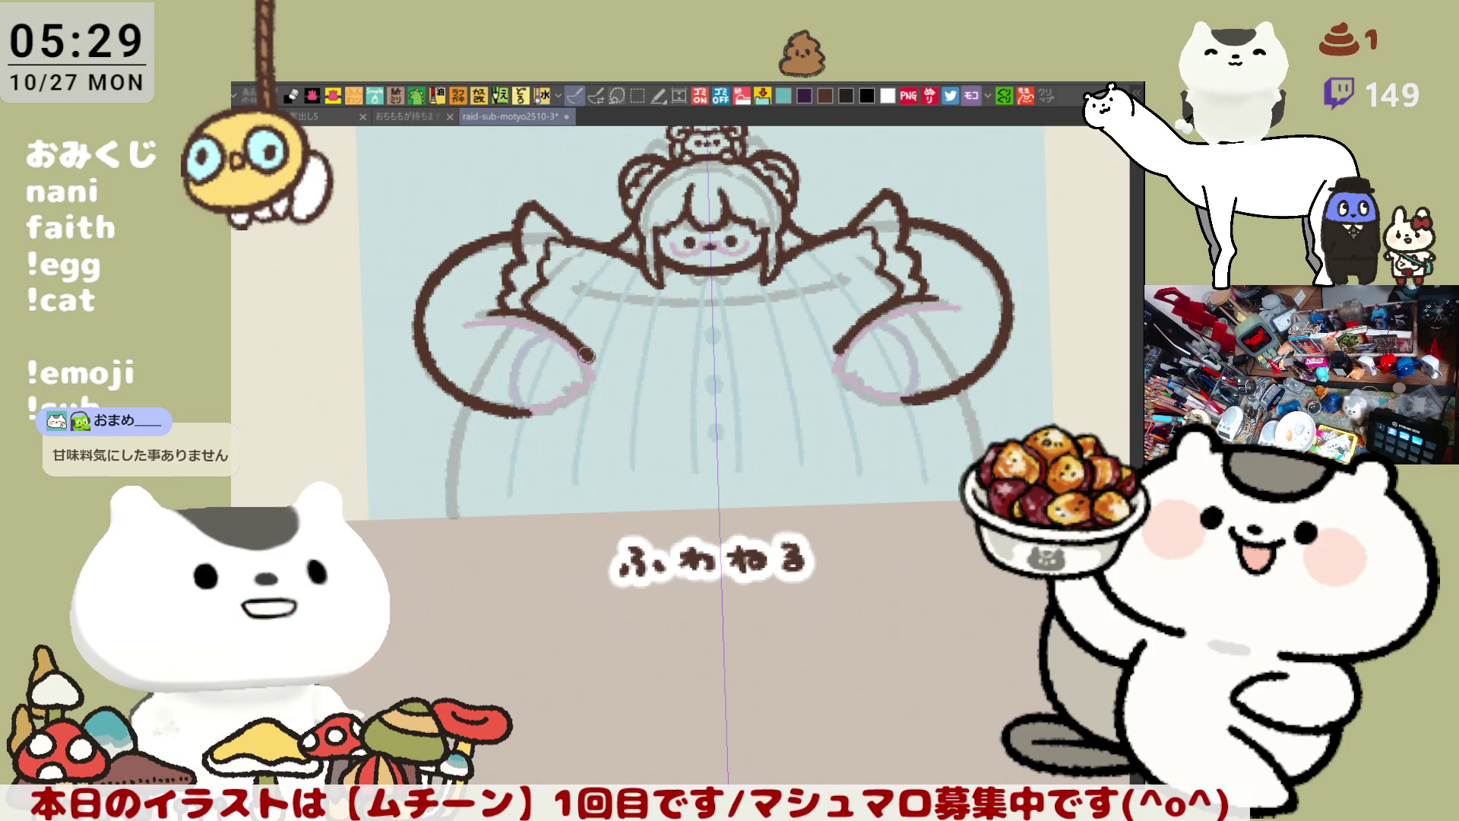
key("ctrl+z")
left_click_drag(484, 310, 597, 372)
key("ctrl+z")
mouse_move(479, 306)
left_mouse_down()
mouse_move(571, 335)
mouse_move(600, 376)
mouse_move(507, 415)
left_mouse_up()
key("ctrl+z")
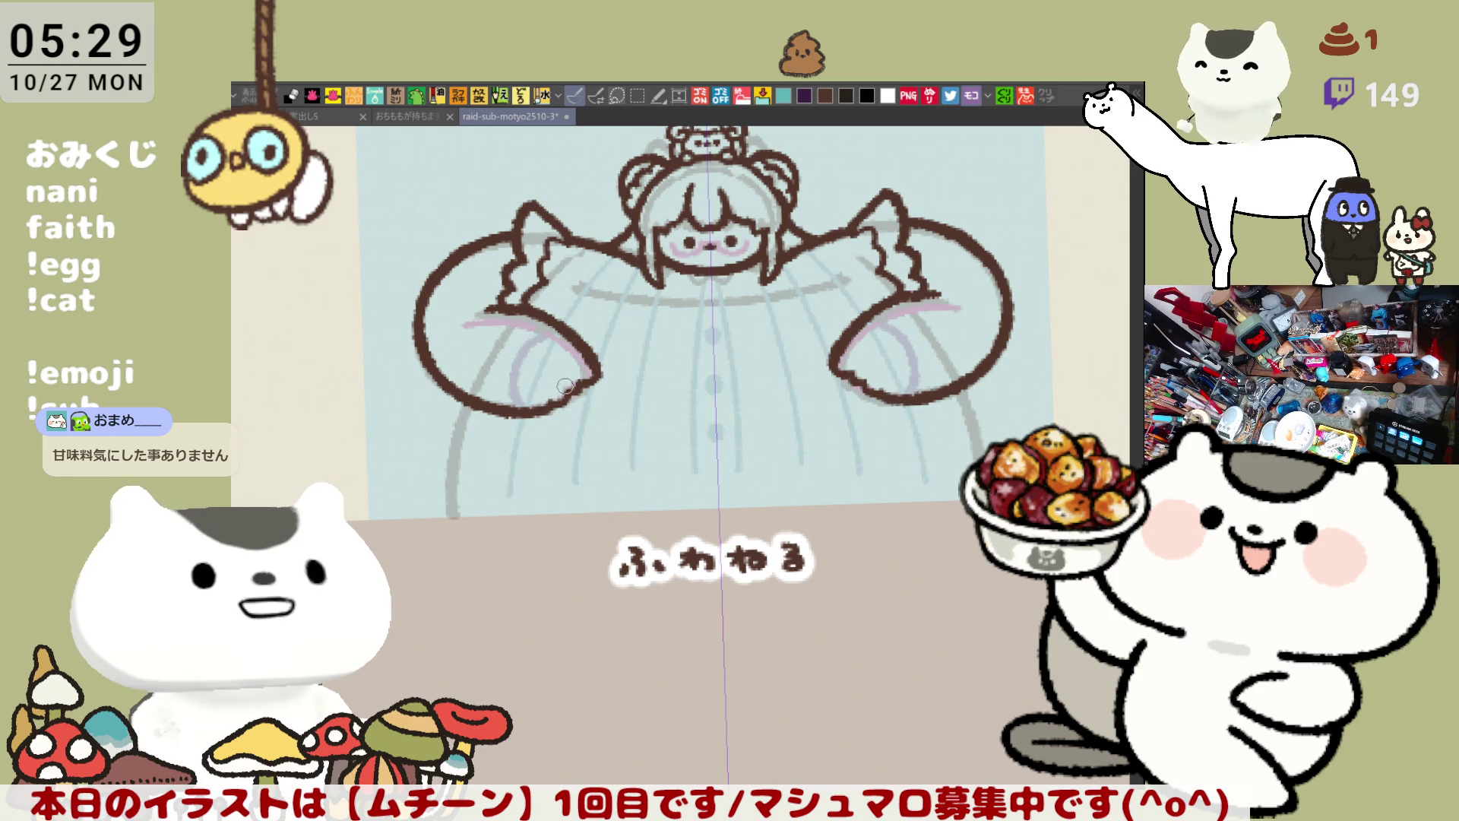
left_click_drag(479, 312, 557, 325)
key("ctrl+z")
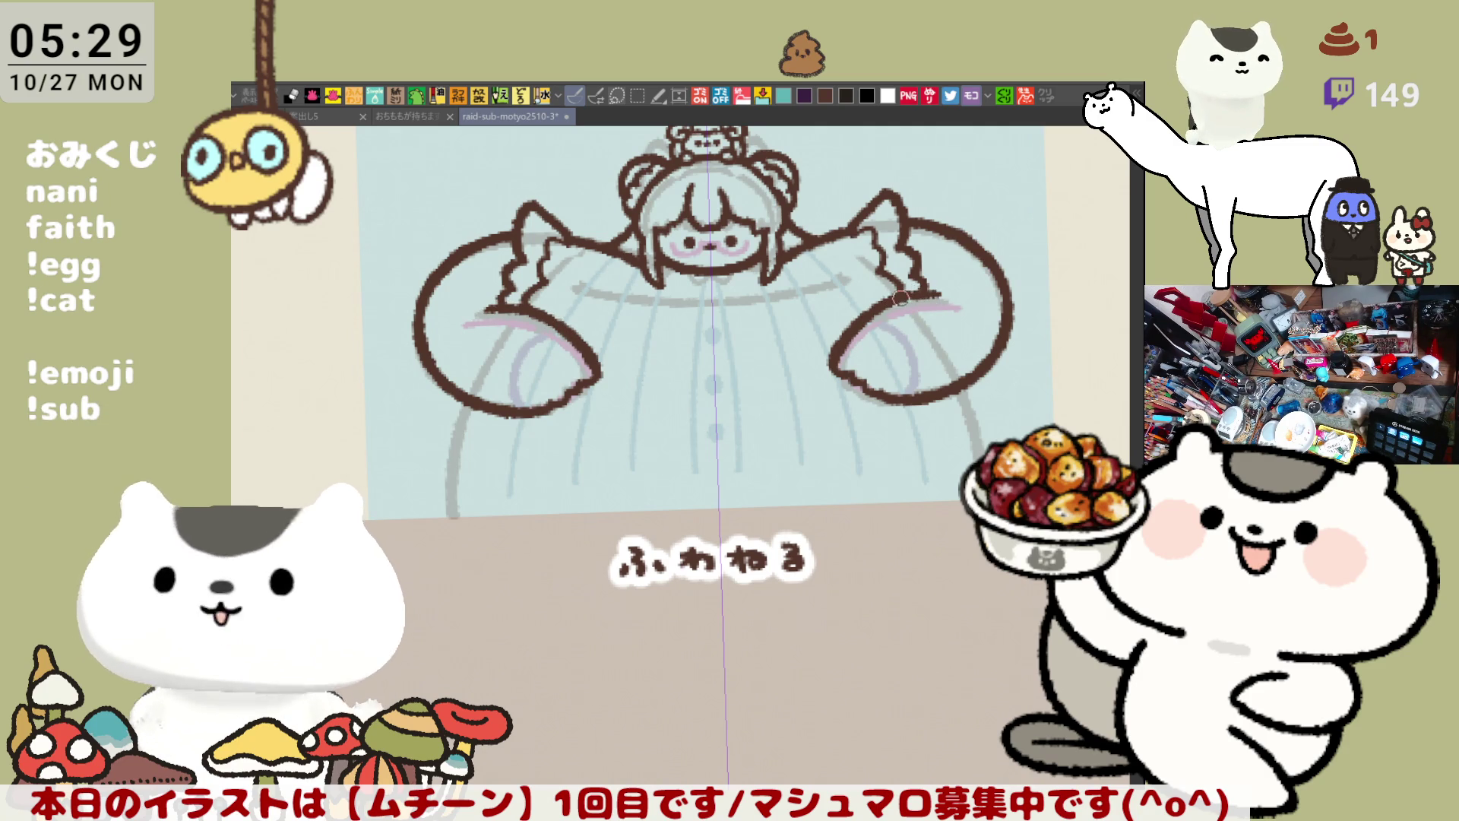
Step: Draw the ruffled collar along the shoulders and a line joining the sleeve bottoms
left_click_drag(862, 475, 818, 427)
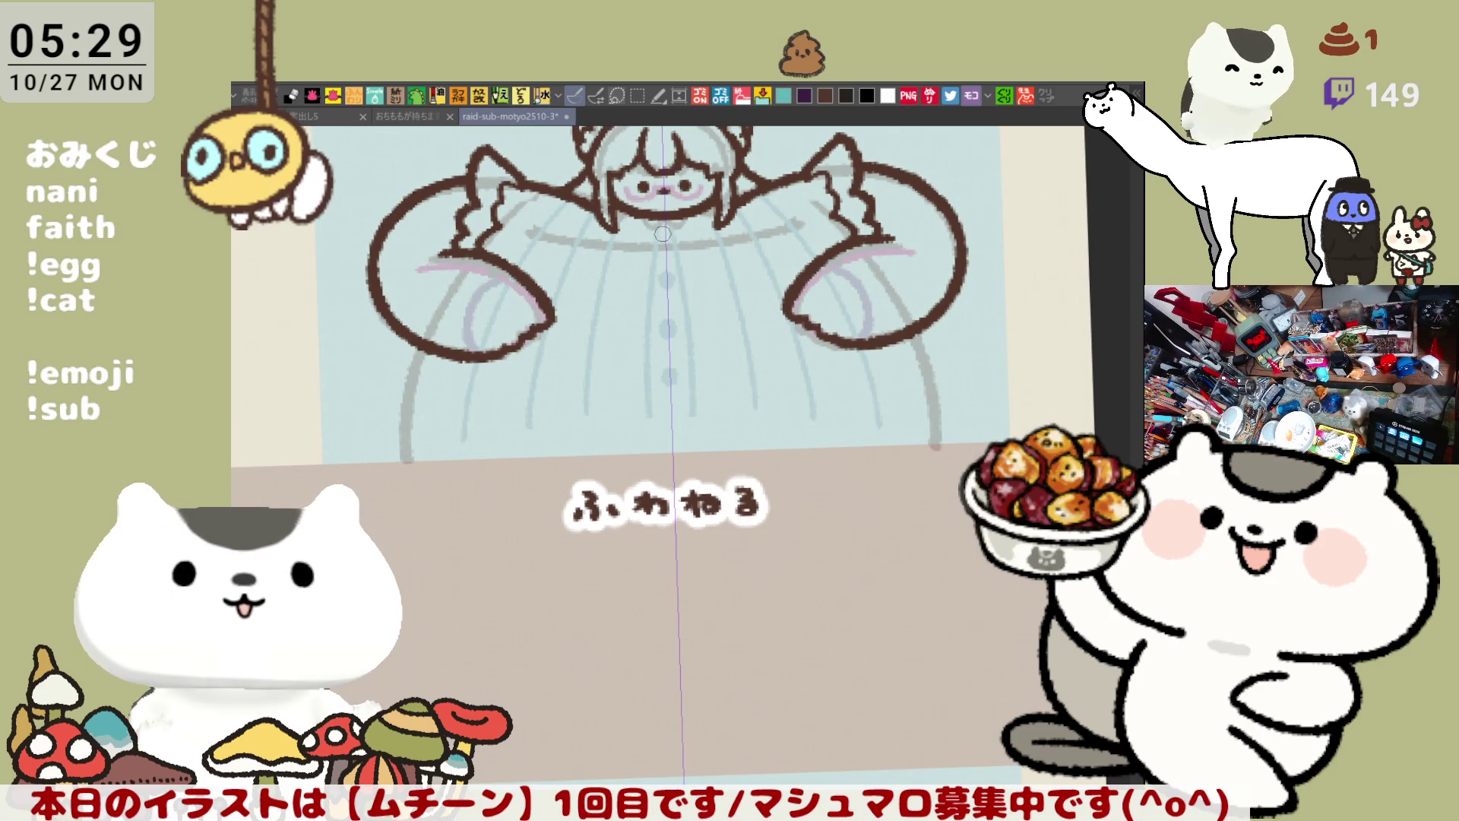
mouse_move(570, 196)
left_mouse_down()
mouse_move(612, 231)
mouse_move(663, 242)
left_mouse_up()
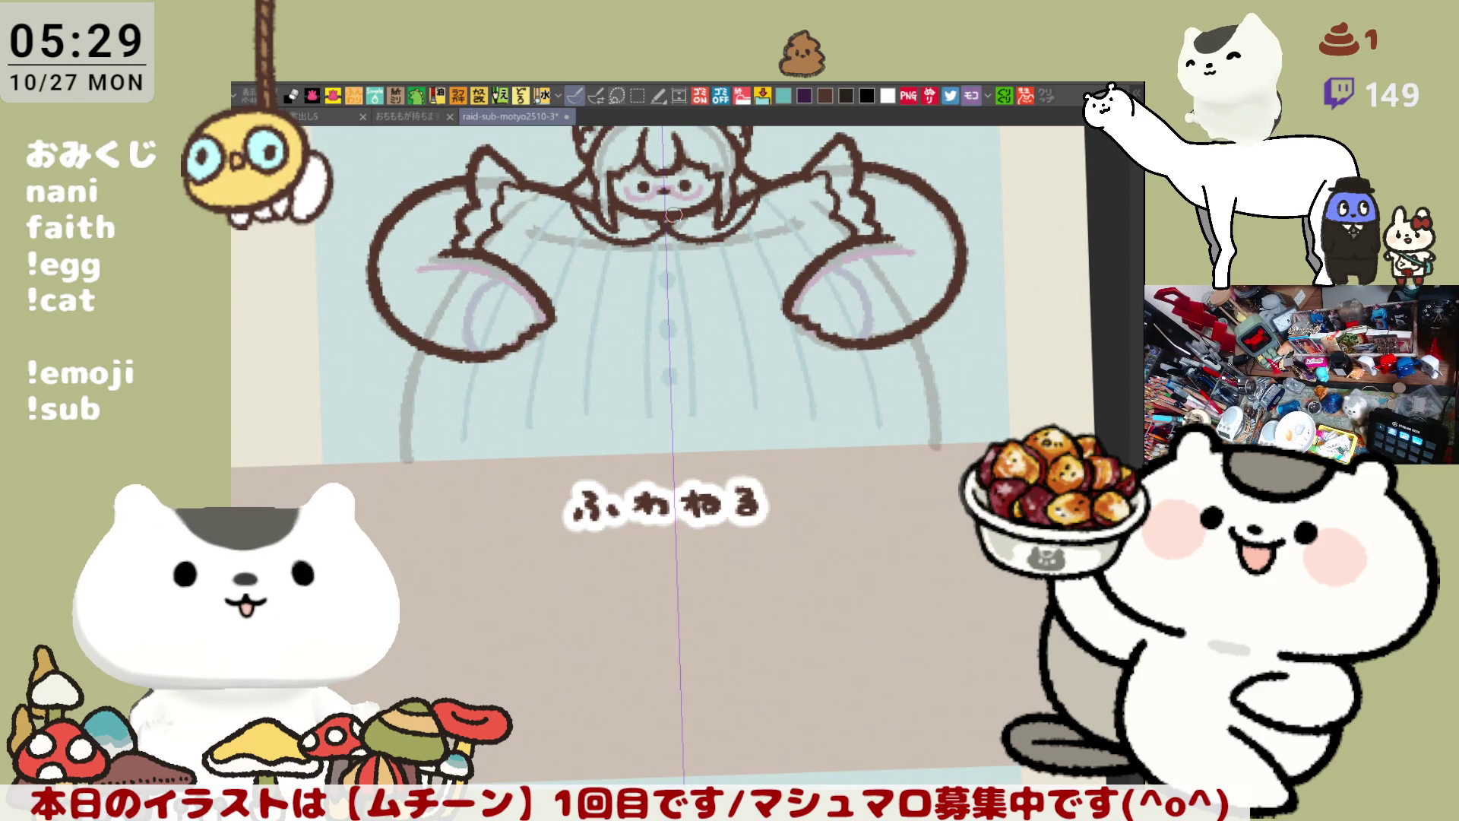
key("ctrl+z")
mouse_move(572, 194)
left_mouse_down()
mouse_move(605, 234)
mouse_move(673, 215)
mouse_move(631, 247)
mouse_move(582, 243)
mouse_move(552, 197)
left_mouse_up()
key("ctrl+z")
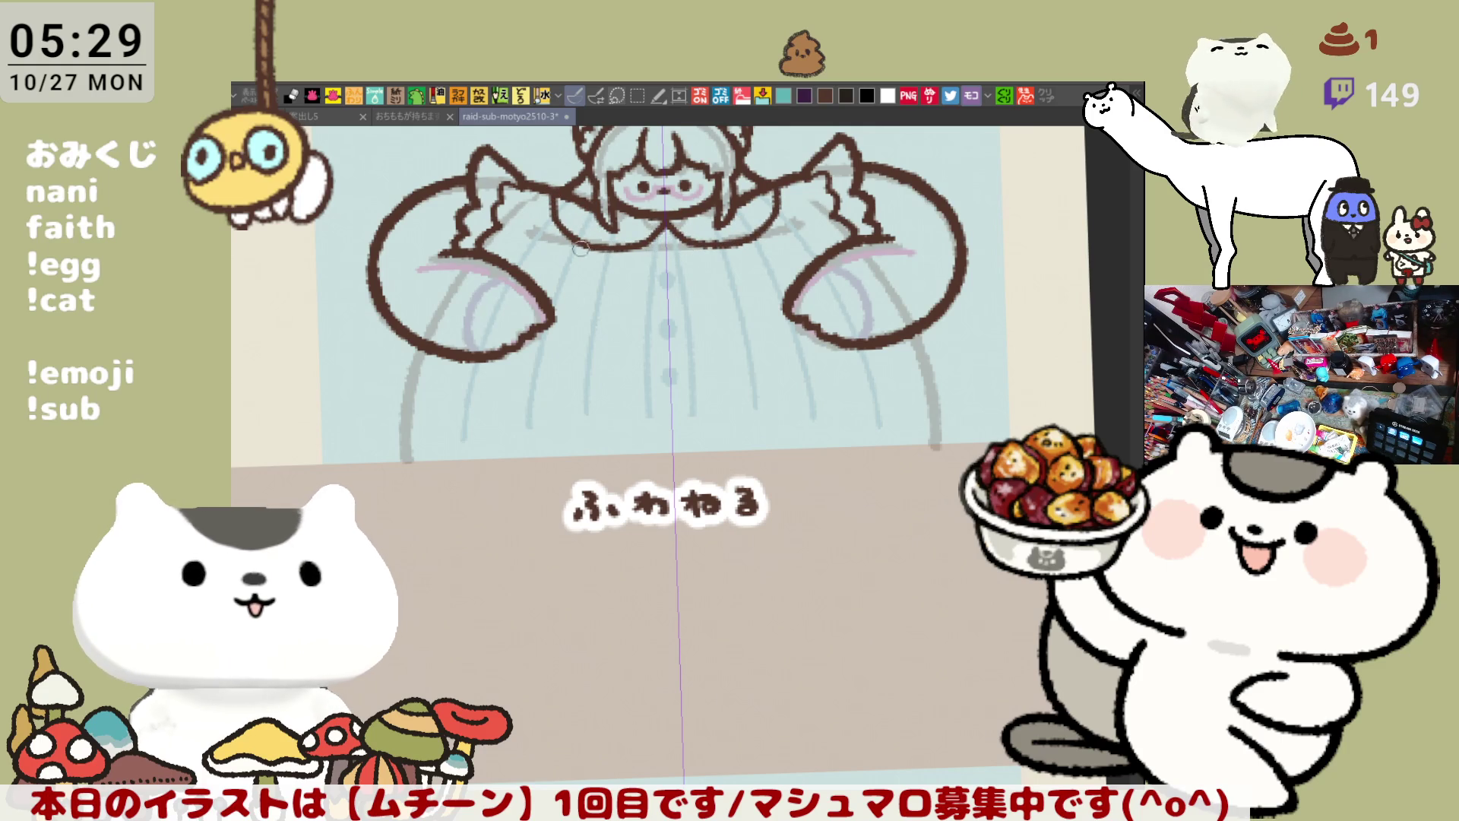
left_click_drag(477, 255, 578, 228)
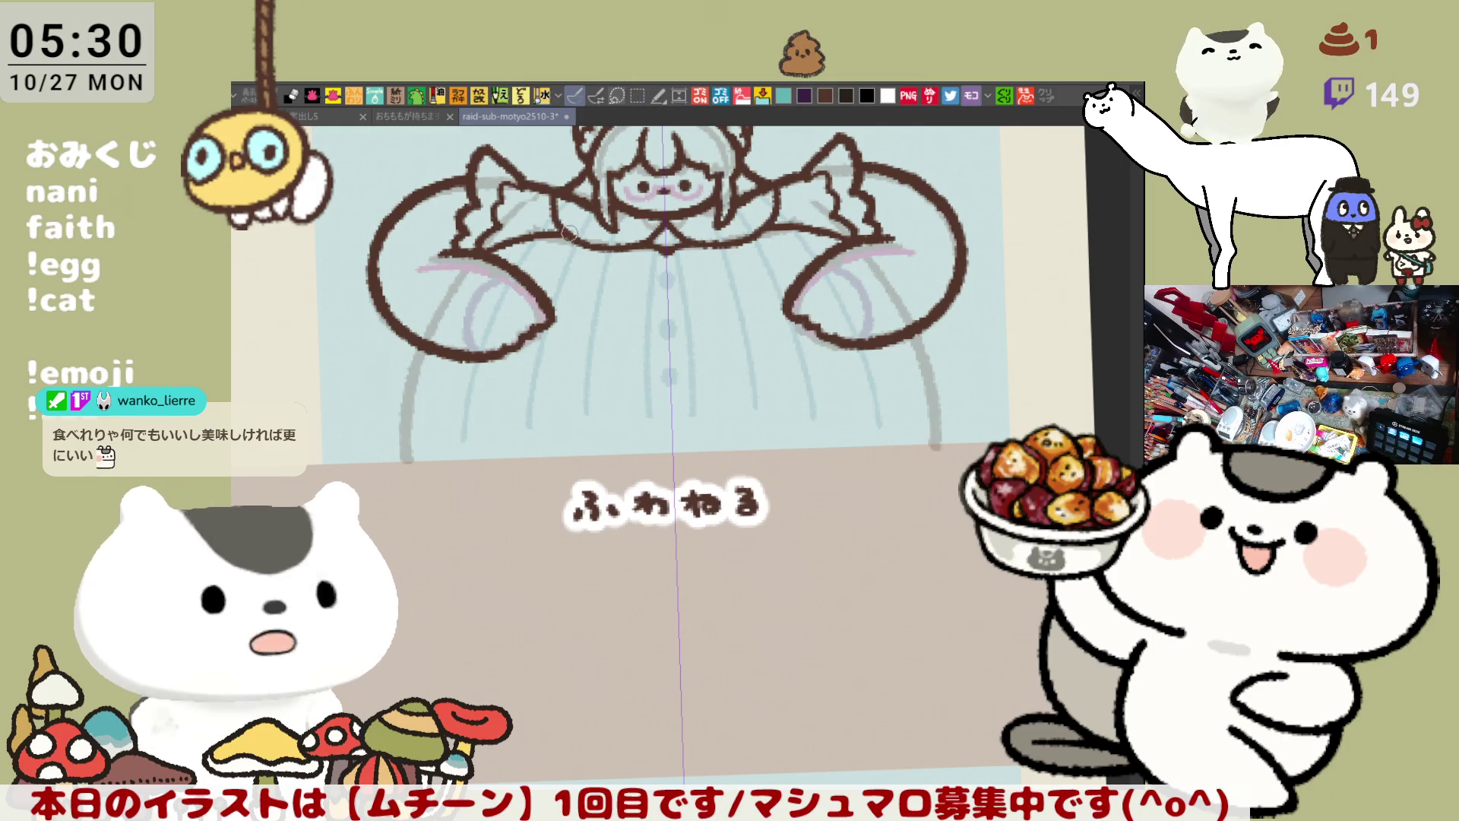
mouse_move(683, 316)
left_mouse_down()
mouse_move(605, 286)
mouse_move(686, 304)
mouse_move(722, 375)
mouse_move(700, 423)
mouse_move(695, 403)
mouse_move(800, 413)
left_mouse_up()
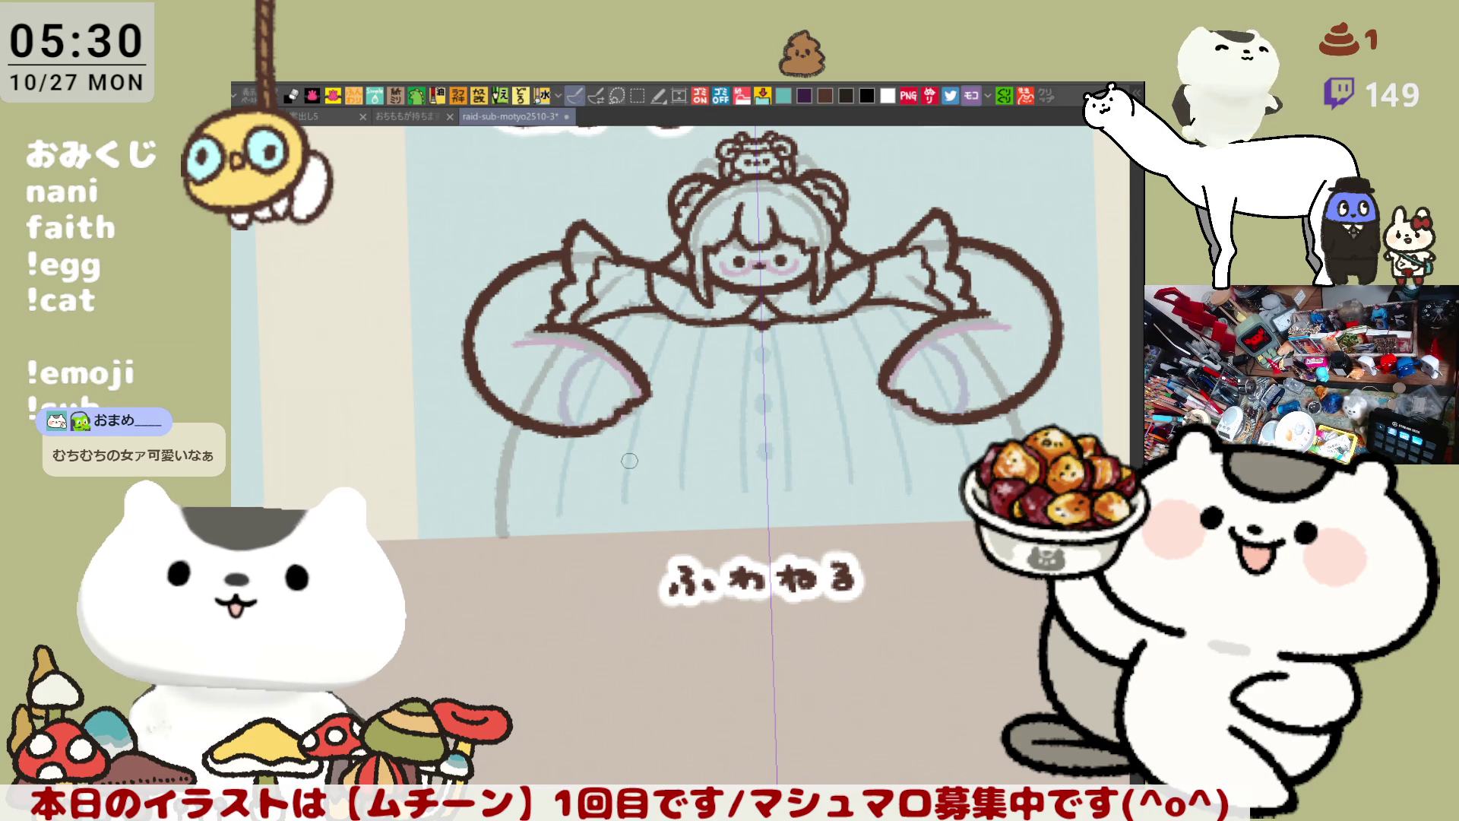
left_click_drag(600, 429, 923, 424)
Step: Redraw the sagging brown line joining both sleeve bottoms, comparing versions with undo and redo
key("ctrl+z")
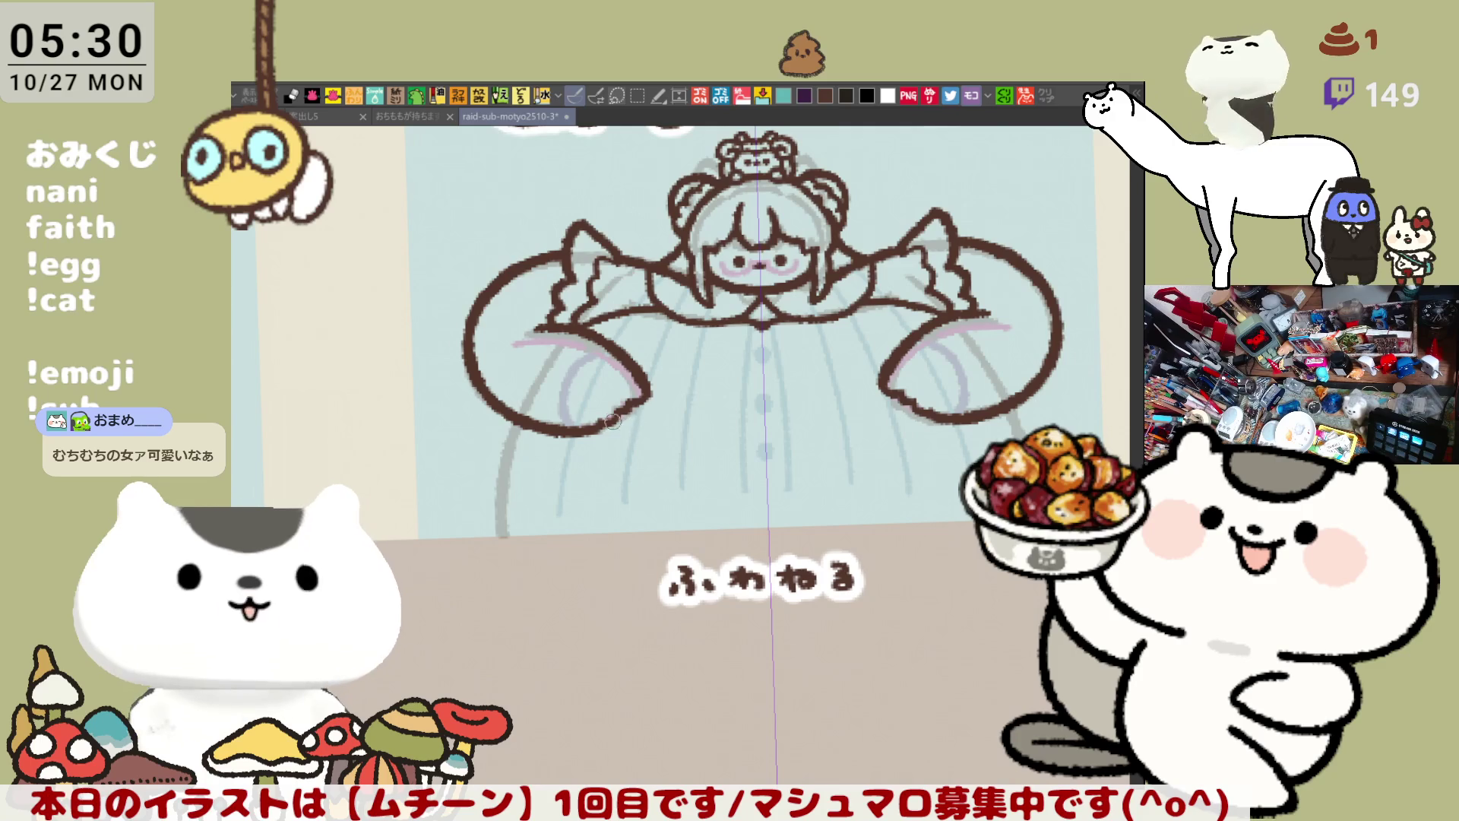
left_click_drag(593, 425, 927, 427)
key("ctrl+z")
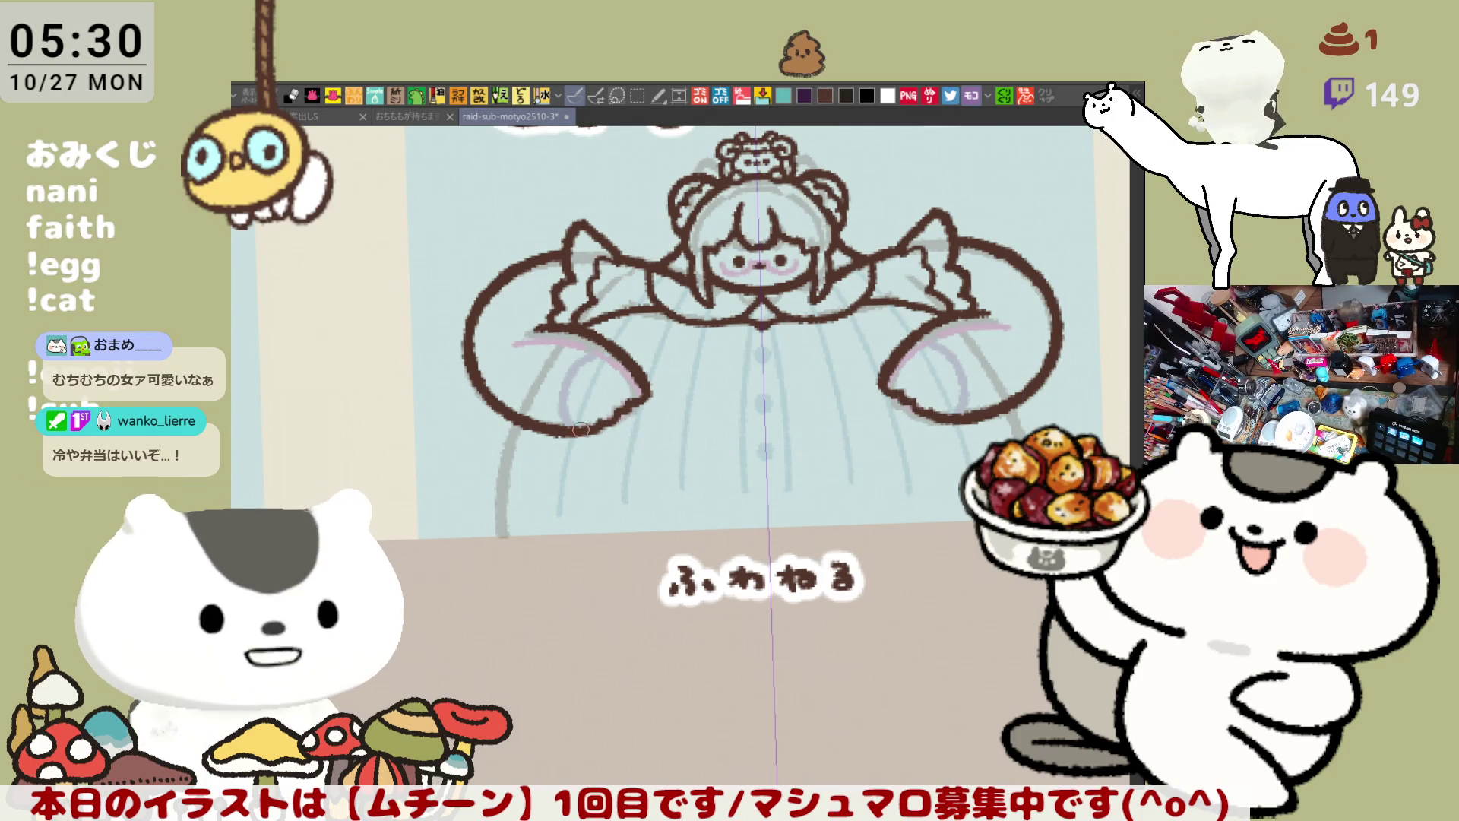
left_click_drag(578, 426, 934, 426)
key("ctrl+z")
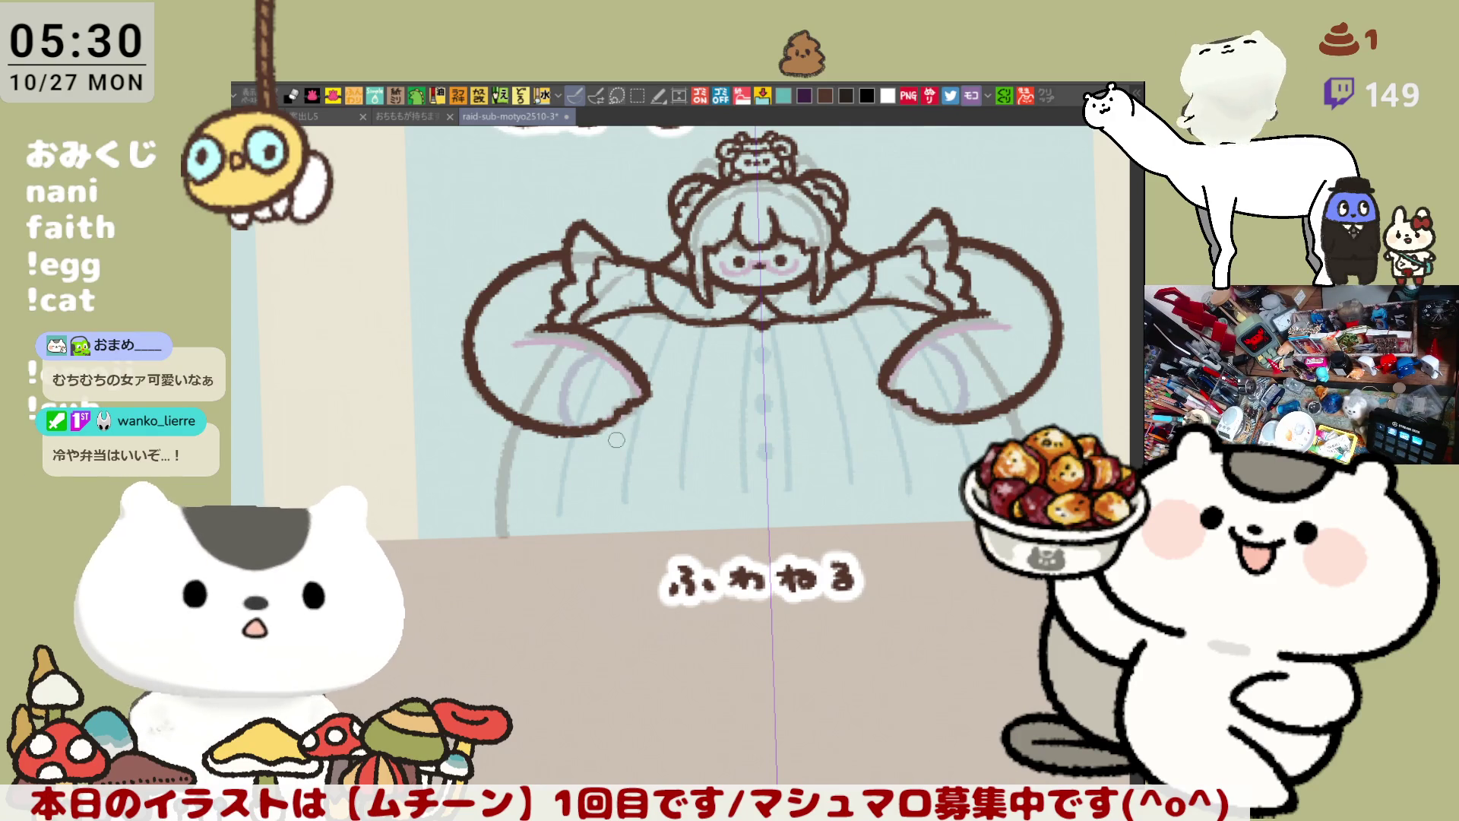
left_click_drag(578, 429, 943, 426)
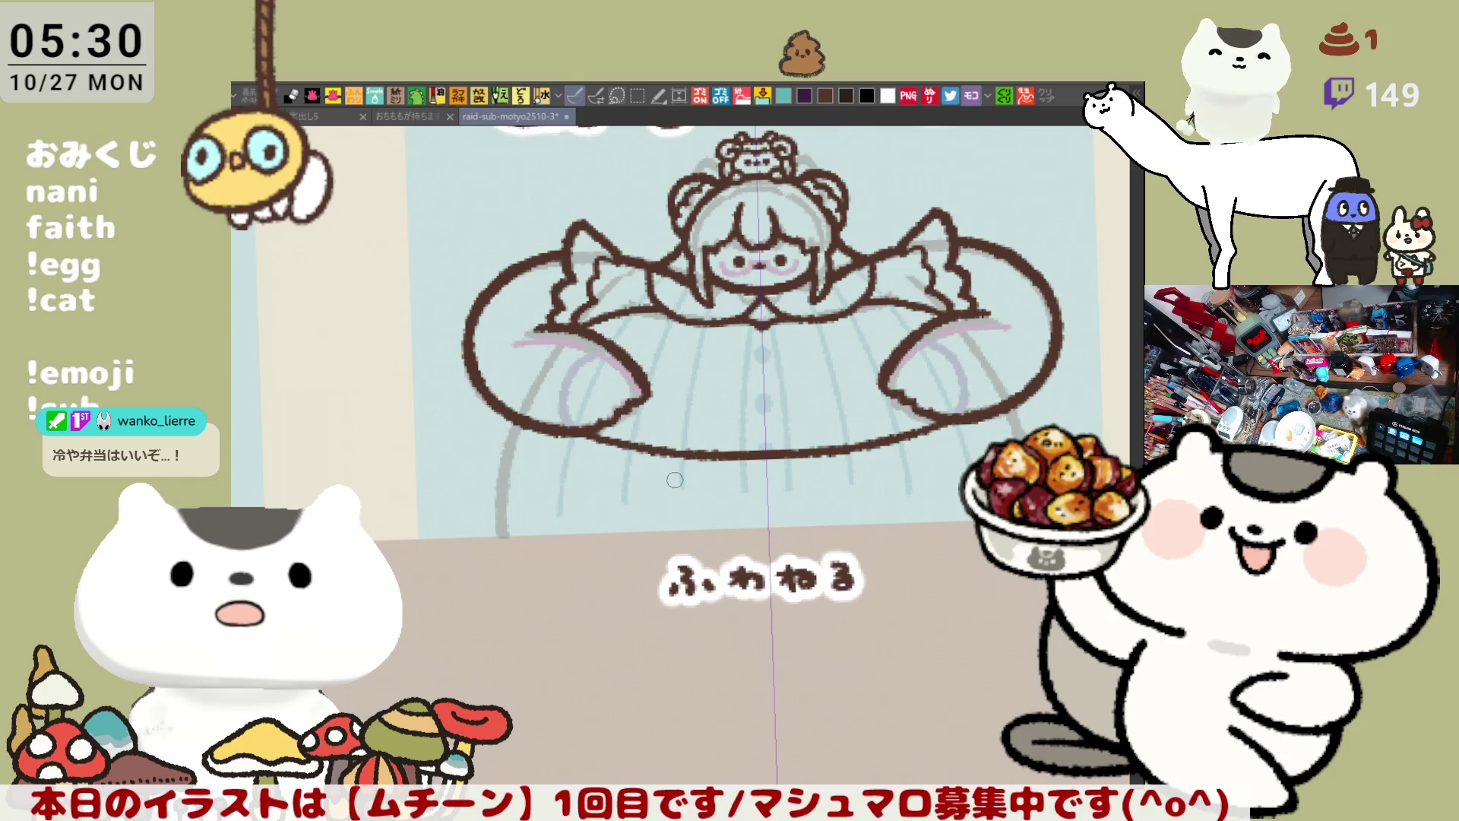
key("ctrl+z")
left_click_drag(577, 435, 943, 429)
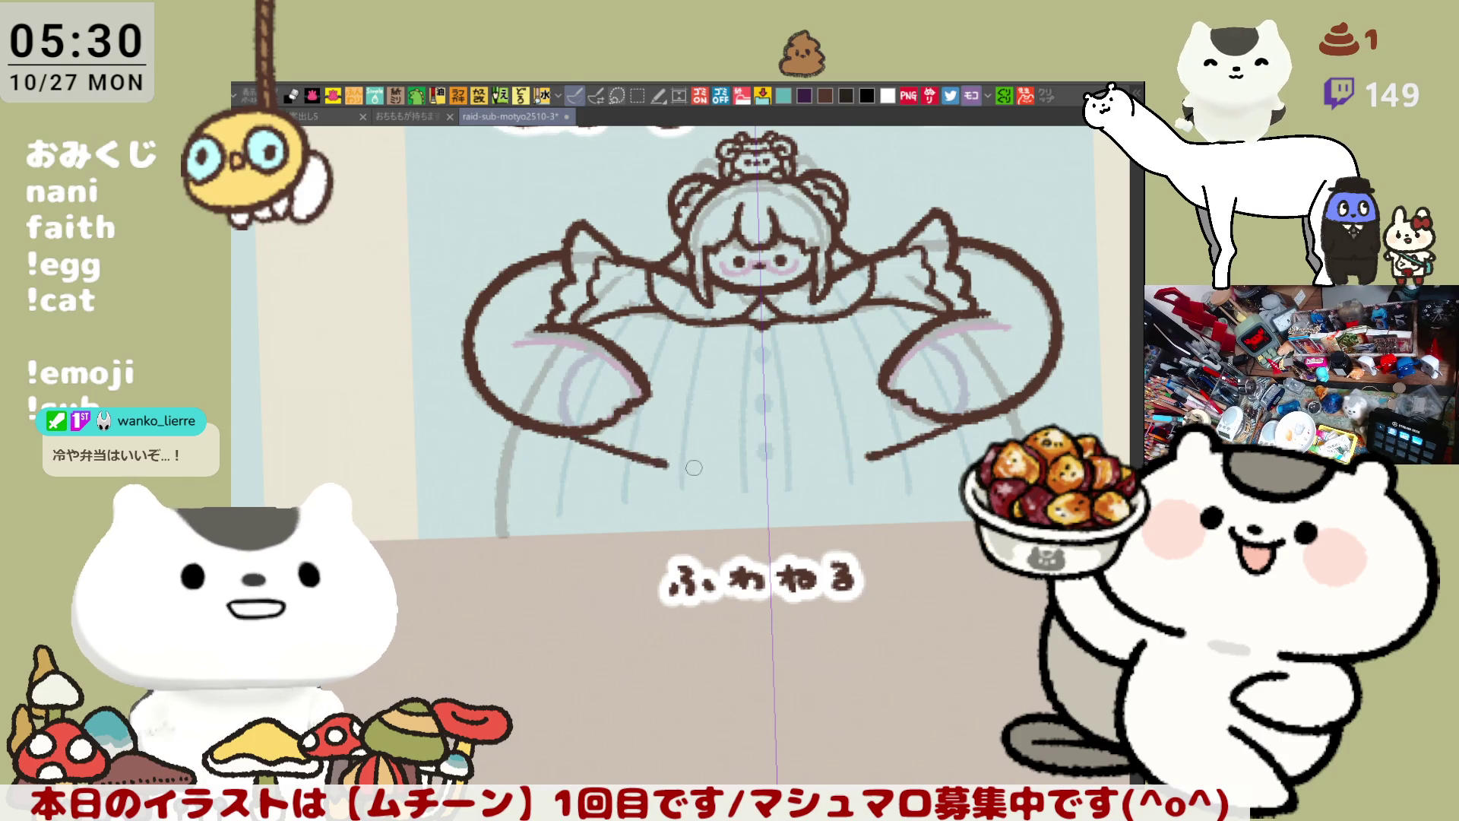
key("ctrl+z")
key("ctrl+y")
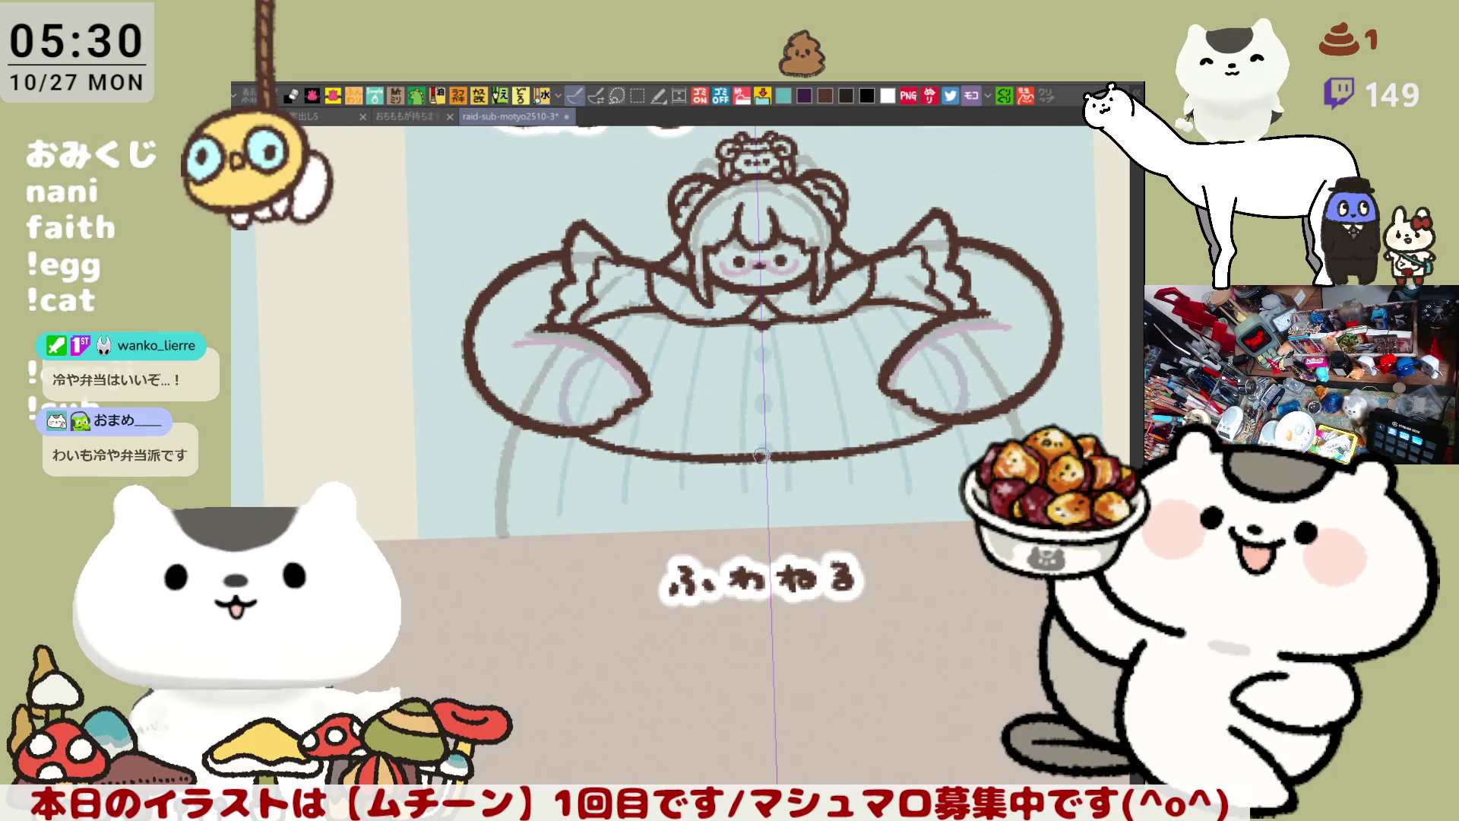
key("ctrl+z")
key("ctrl+y")
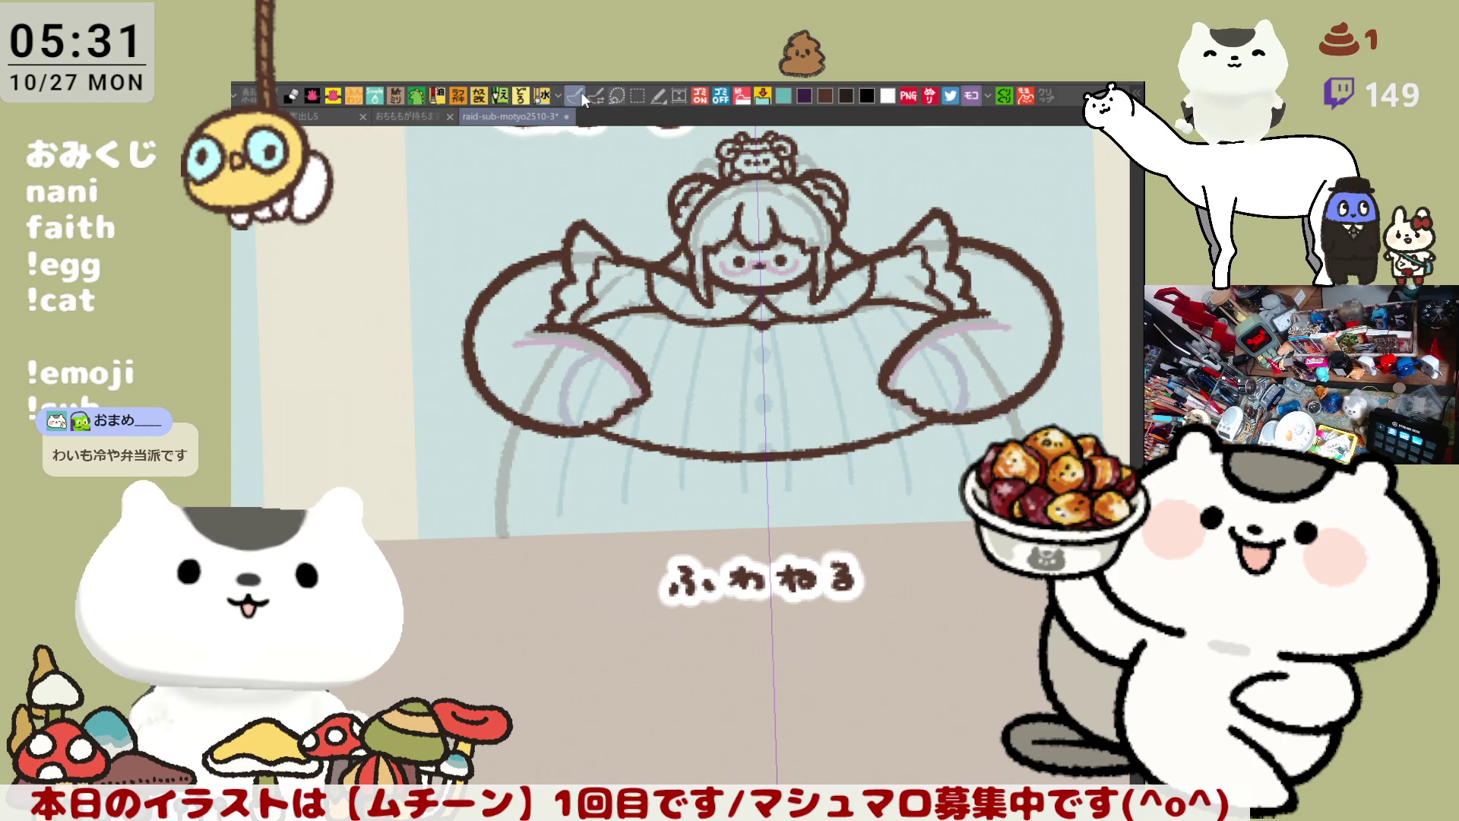
Step: Try a curled hook stroke at the ring's lower-left, undoing each attempt
mouse_move(494, 414)
left_mouse_down()
mouse_move(490, 447)
mouse_move(530, 469)
left_mouse_up()
key("ctrl+z")
mouse_move(493, 414)
left_mouse_down()
mouse_move(532, 432)
mouse_move(543, 465)
left_mouse_up()
key("ctrl+z")
mouse_move(498, 418)
left_mouse_down()
mouse_move(524, 460)
mouse_move(544, 450)
mouse_move(559, 475)
mouse_move(546, 448)
mouse_move(604, 456)
mouse_move(608, 439)
left_mouse_up()
key("ctrl+z")
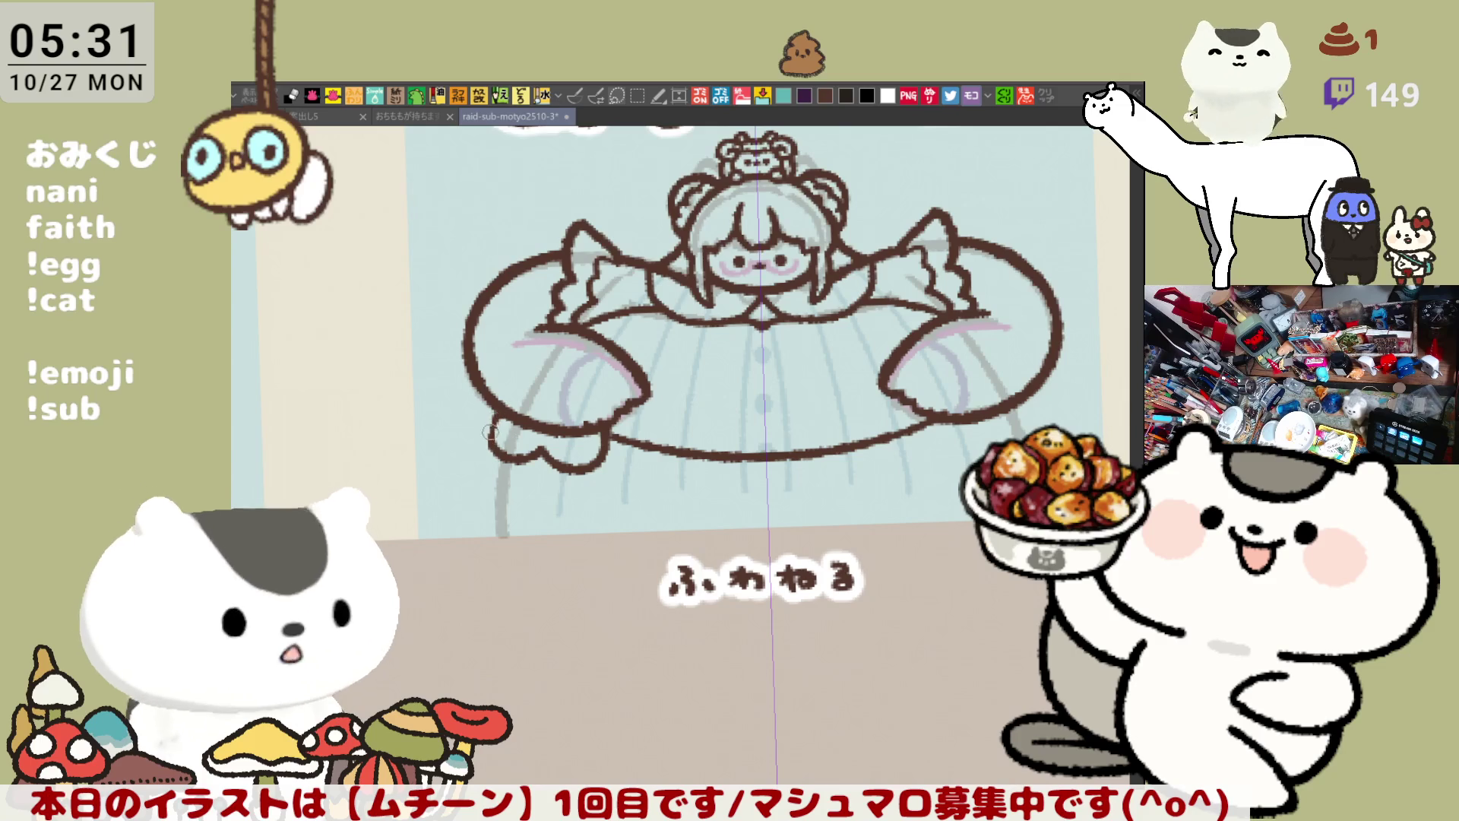
Step: Close the lower-left hand shape with a short brown stroke
left_click_drag(632, 437, 681, 395)
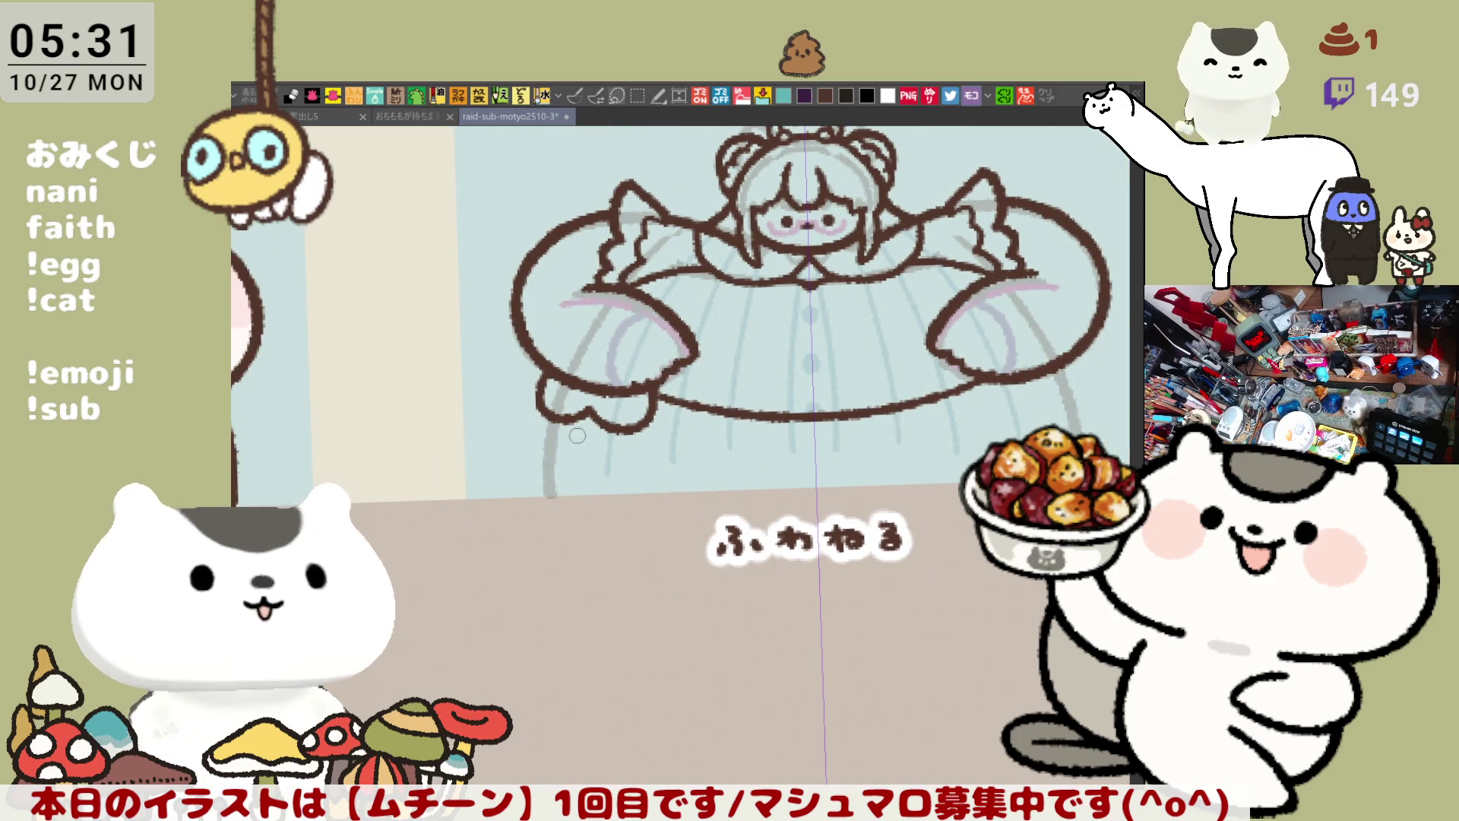
mouse_move(585, 416)
left_mouse_down()
mouse_move(605, 462)
mouse_move(642, 442)
mouse_move(602, 457)
left_mouse_up()
key("ctrl+z")
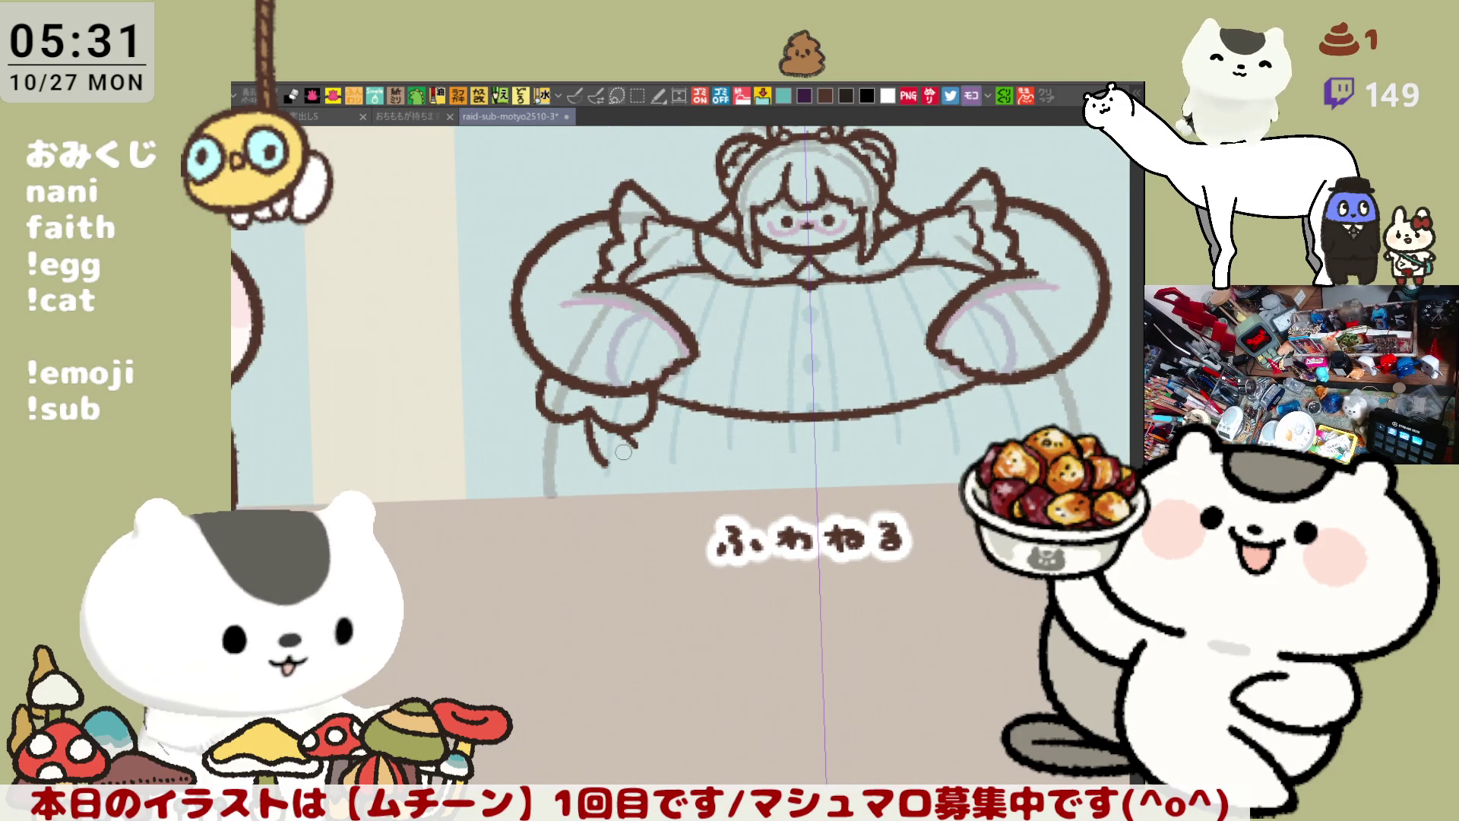
left_click_drag(633, 449, 614, 474)
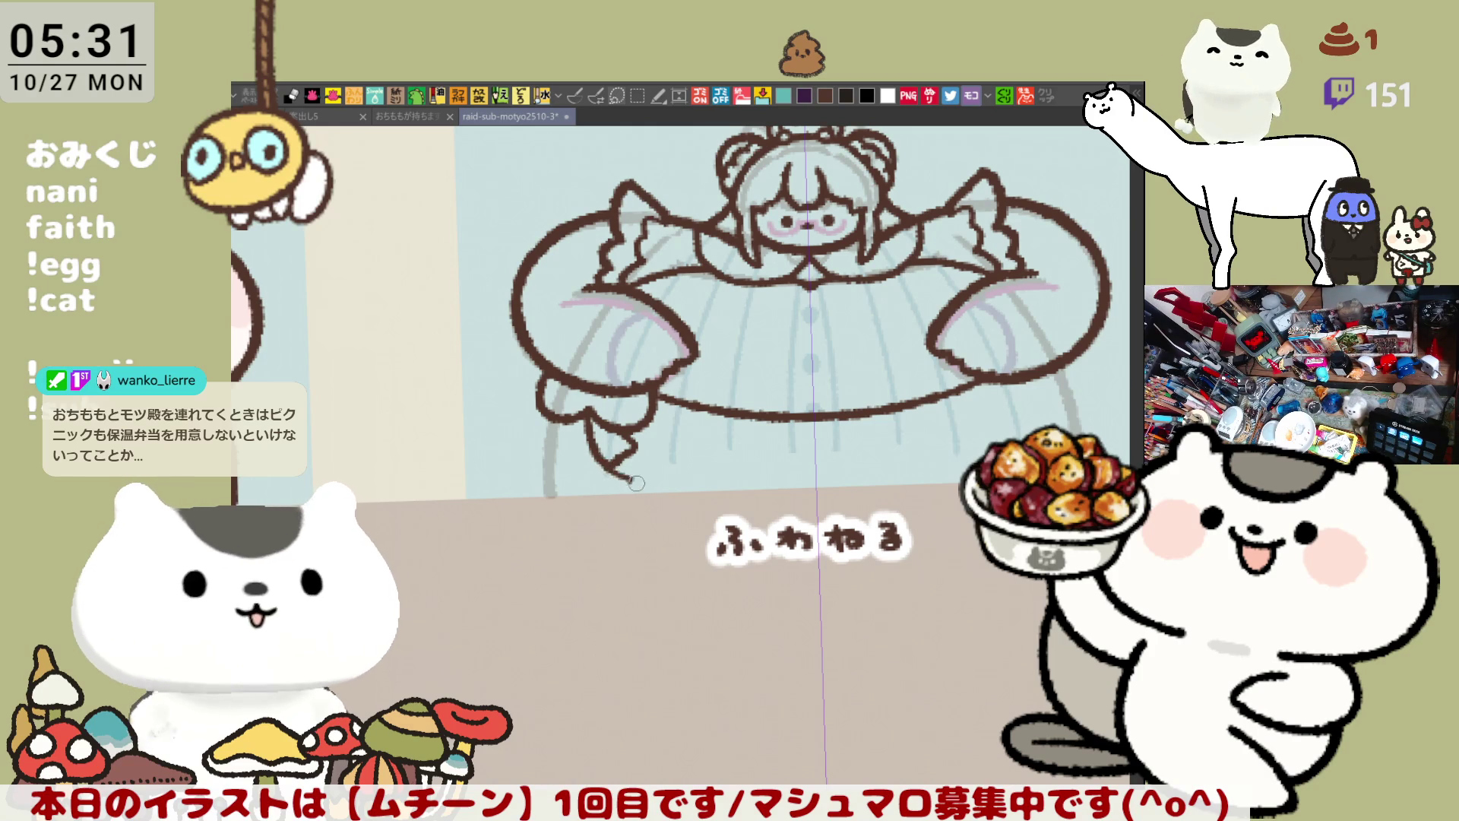
Step: Draw the ribbon tail strokes and tip below the left bow
mouse_move(605, 459)
left_mouse_down()
mouse_move(640, 477)
mouse_move(638, 498)
mouse_move(607, 498)
left_mouse_up()
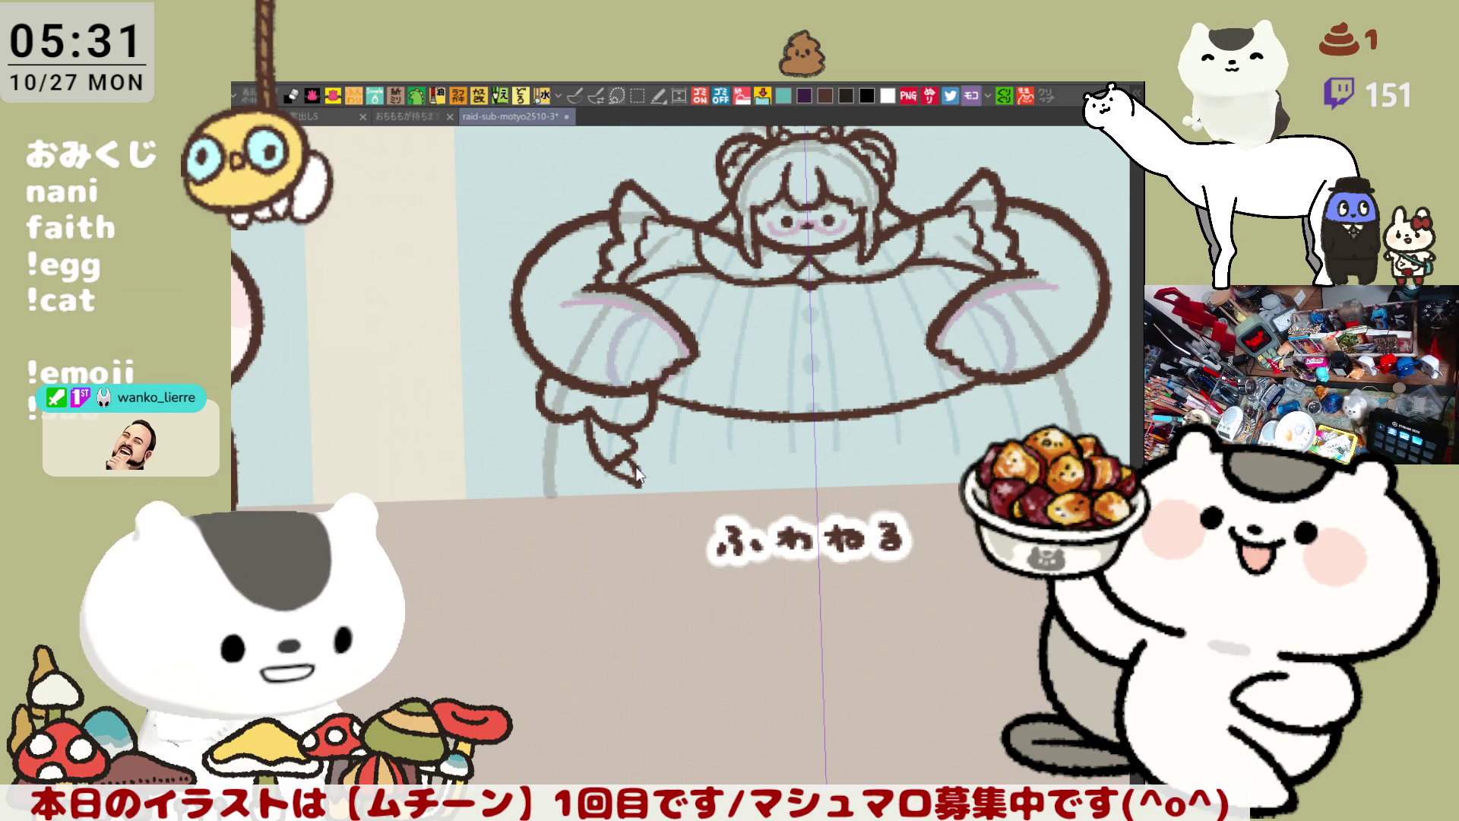
mouse_move(597, 416)
left_mouse_down()
mouse_move(591, 448)
mouse_move(630, 468)
mouse_move(607, 442)
mouse_move(568, 464)
left_mouse_up()
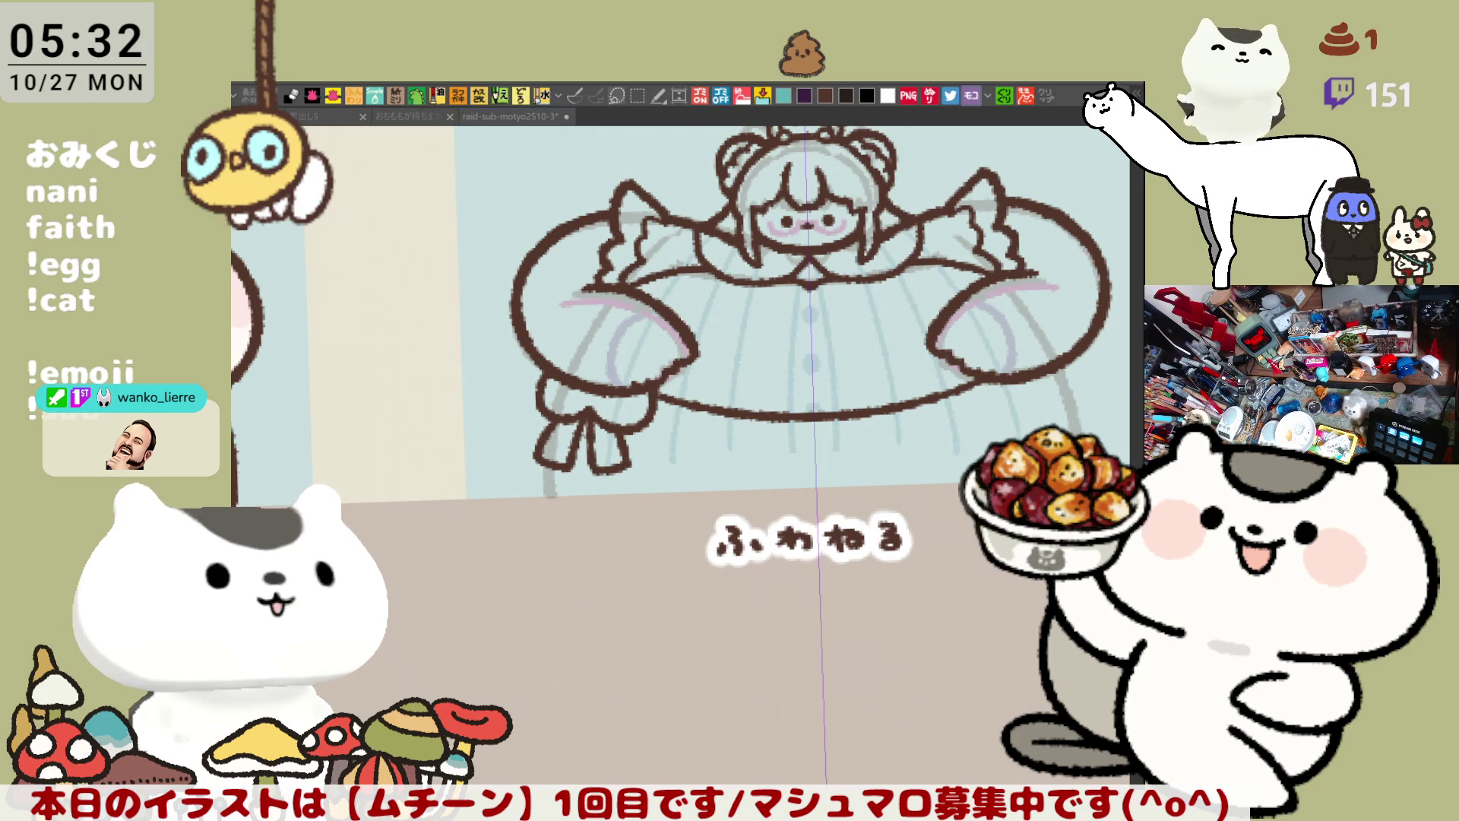
mouse_move(814, 546)
left_mouse_down()
mouse_move(700, 557)
mouse_move(732, 575)
left_mouse_up()
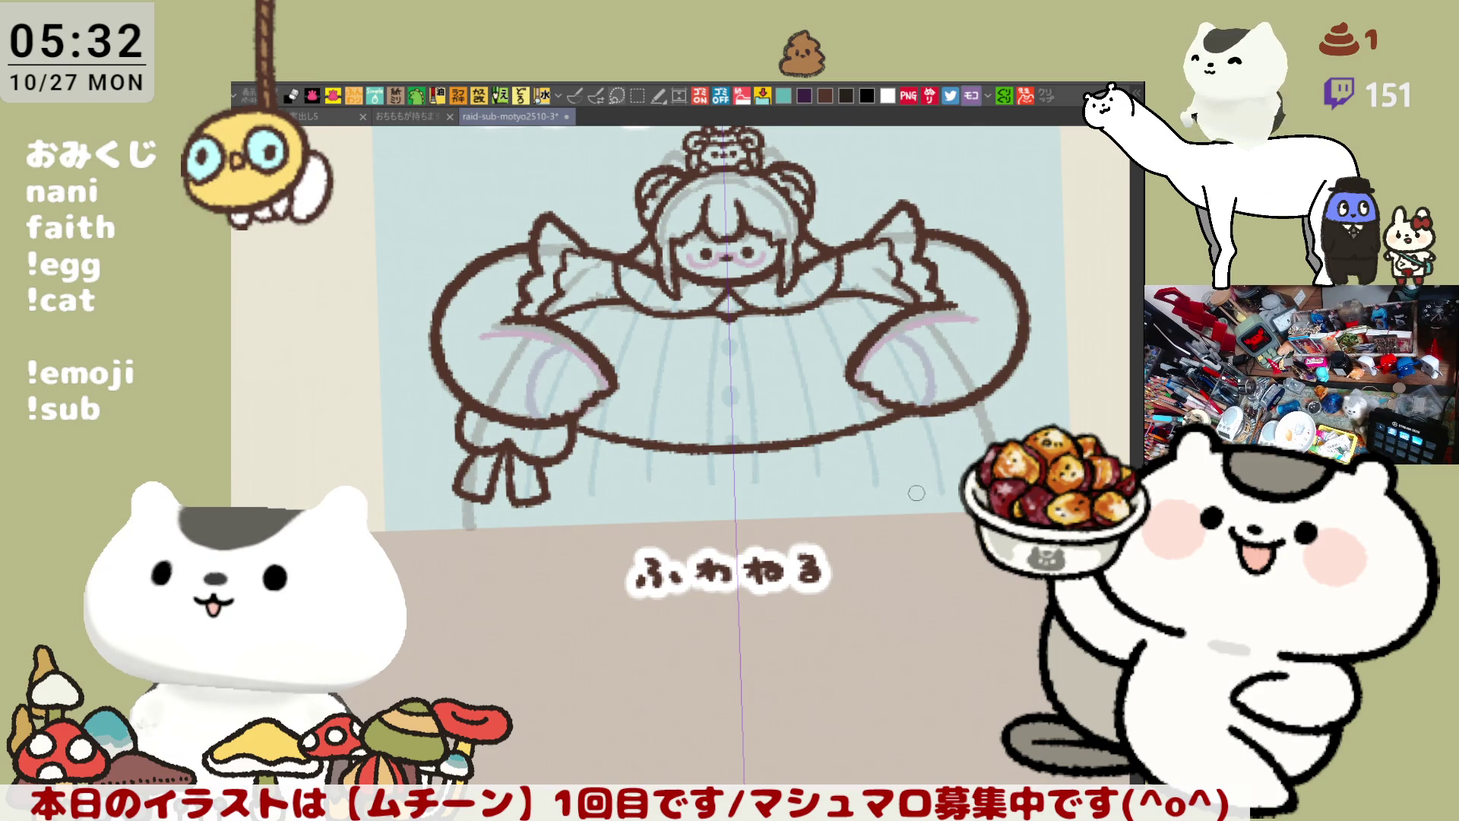
left_click_drag(767, 328, 697, 384)
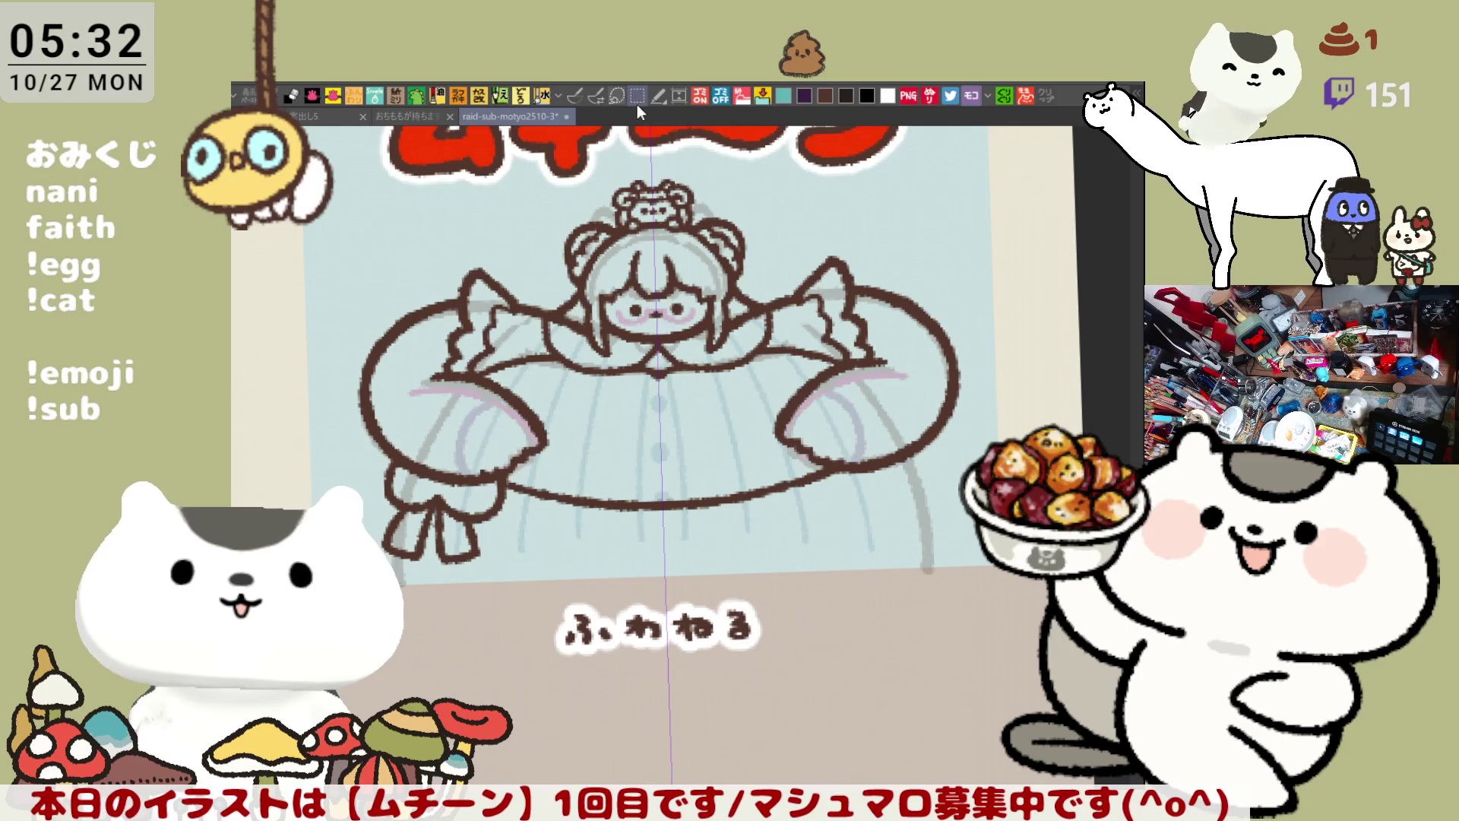
Step: Reset the canvas rotation and draw a mirrored curve under the skirt ellipse
left_click(572, 96)
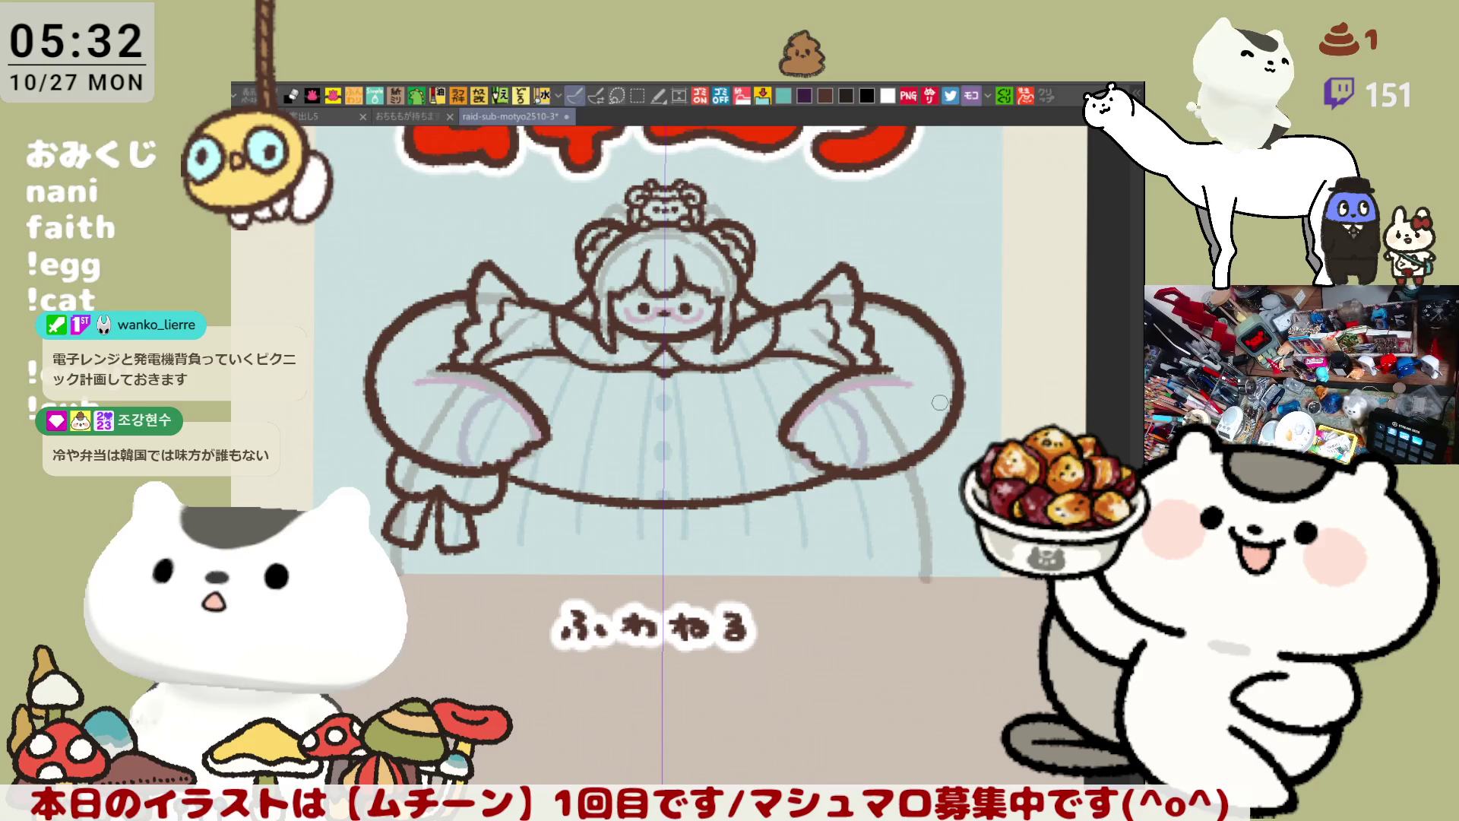
left_click_drag(590, 518, 502, 496)
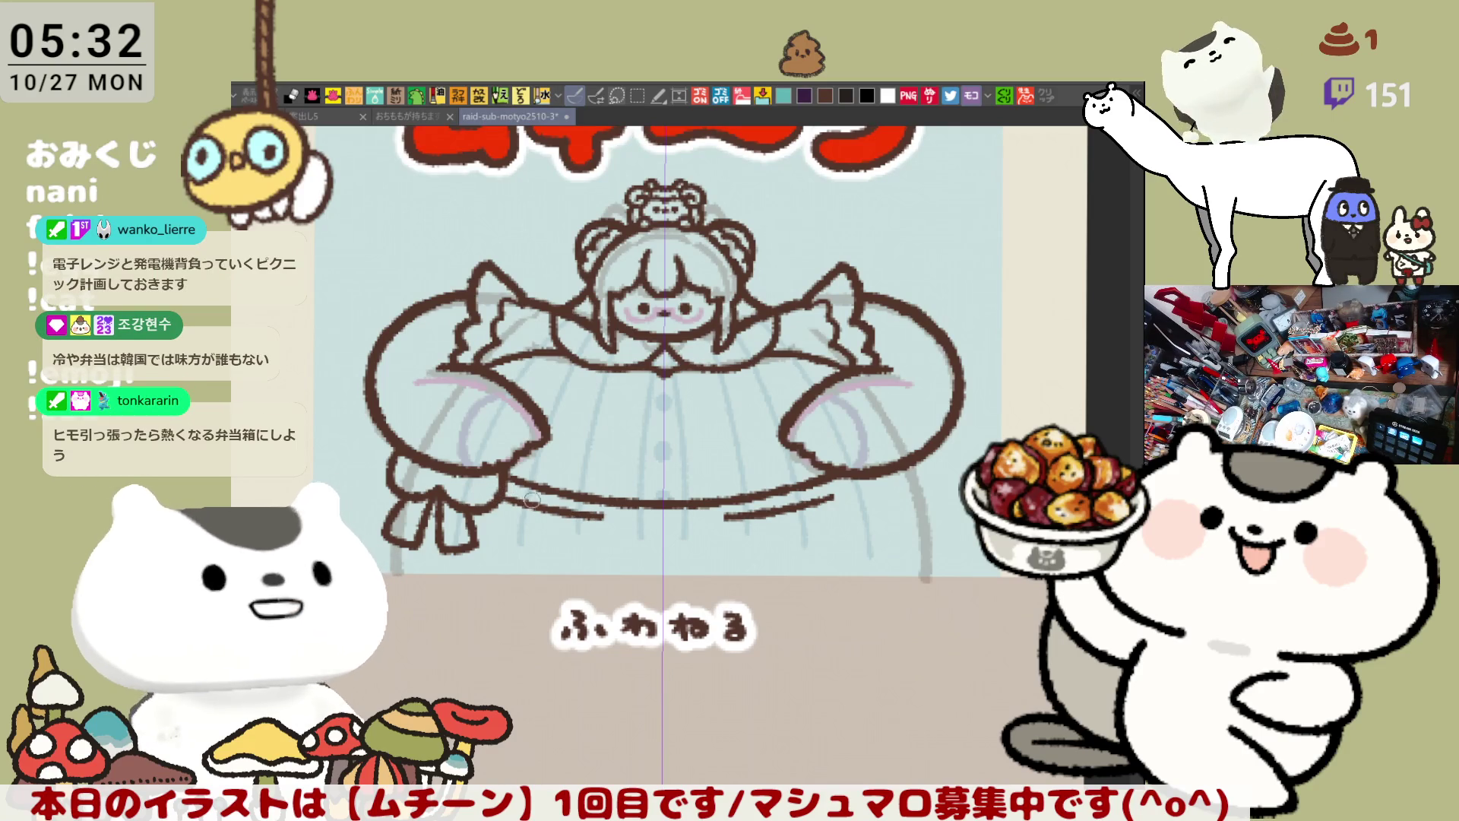
key("ctrl+z")
left_click_drag(503, 495, 605, 519)
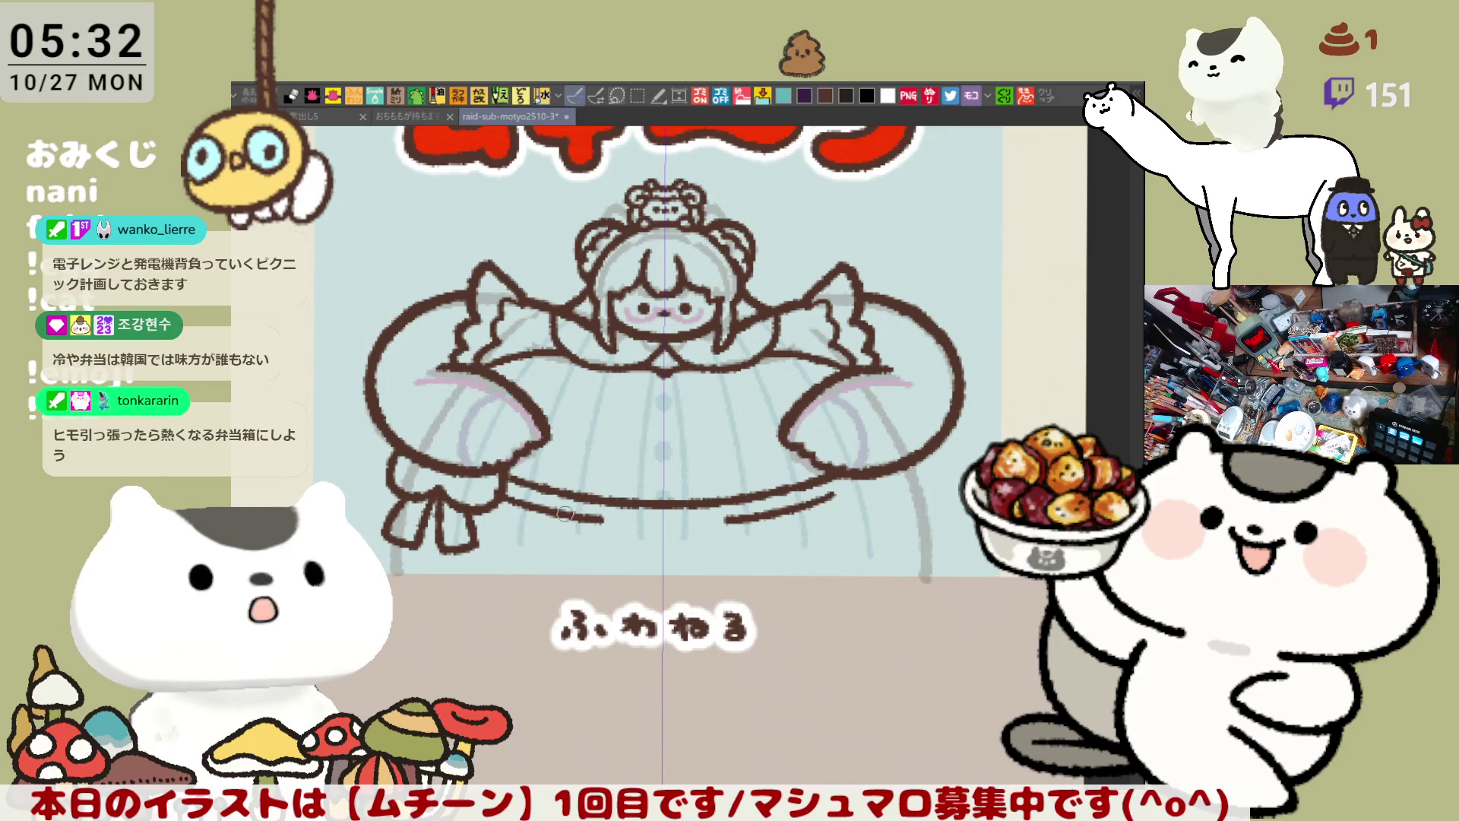
key("ctrl+z")
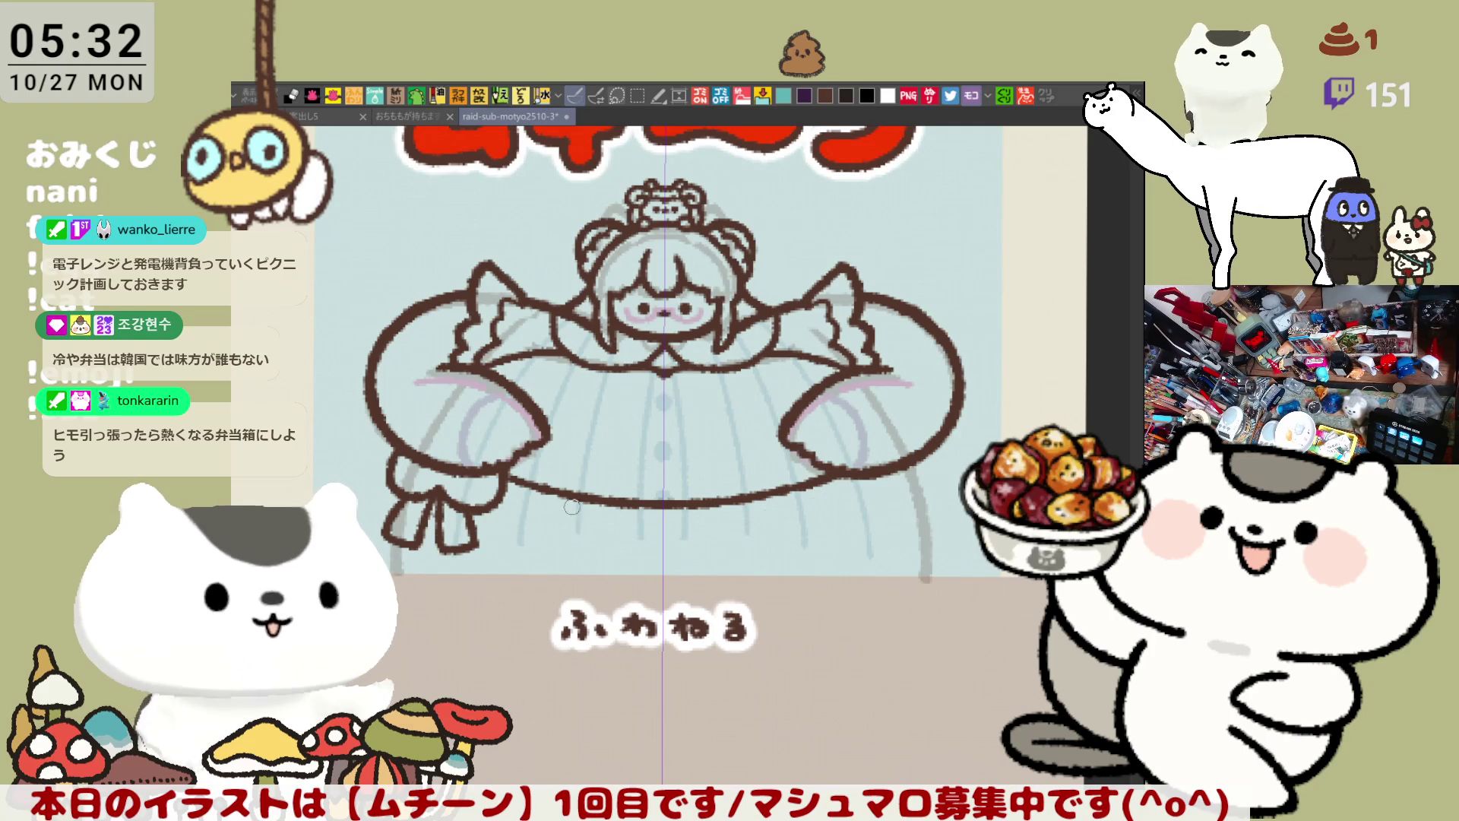
left_click_drag(506, 491, 650, 523)
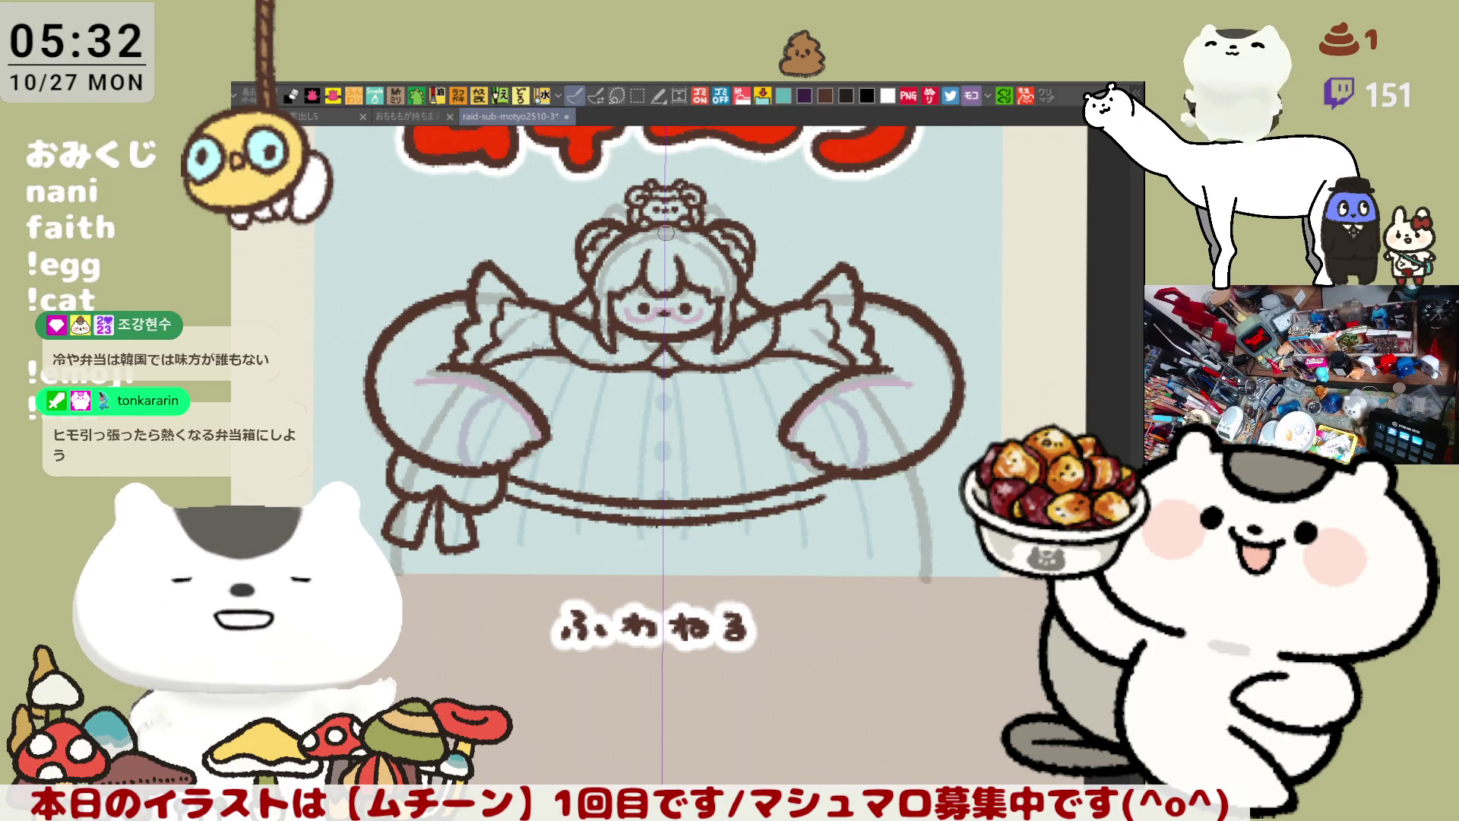
Step: Extend the lower curve's right end up to the ellipse and touch it up
left_click_drag(823, 502, 857, 479)
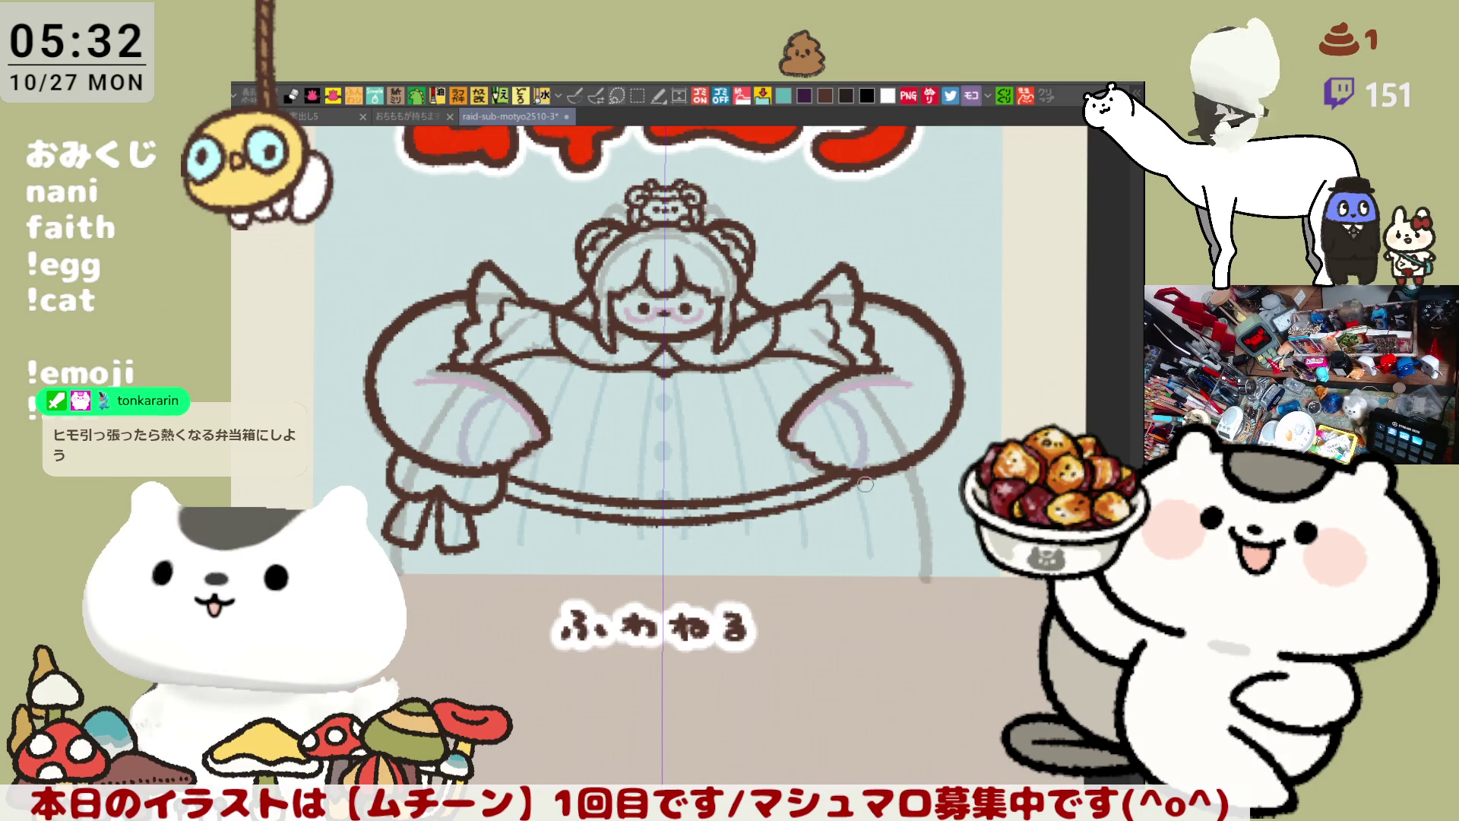
left_click_drag(825, 498, 862, 480)
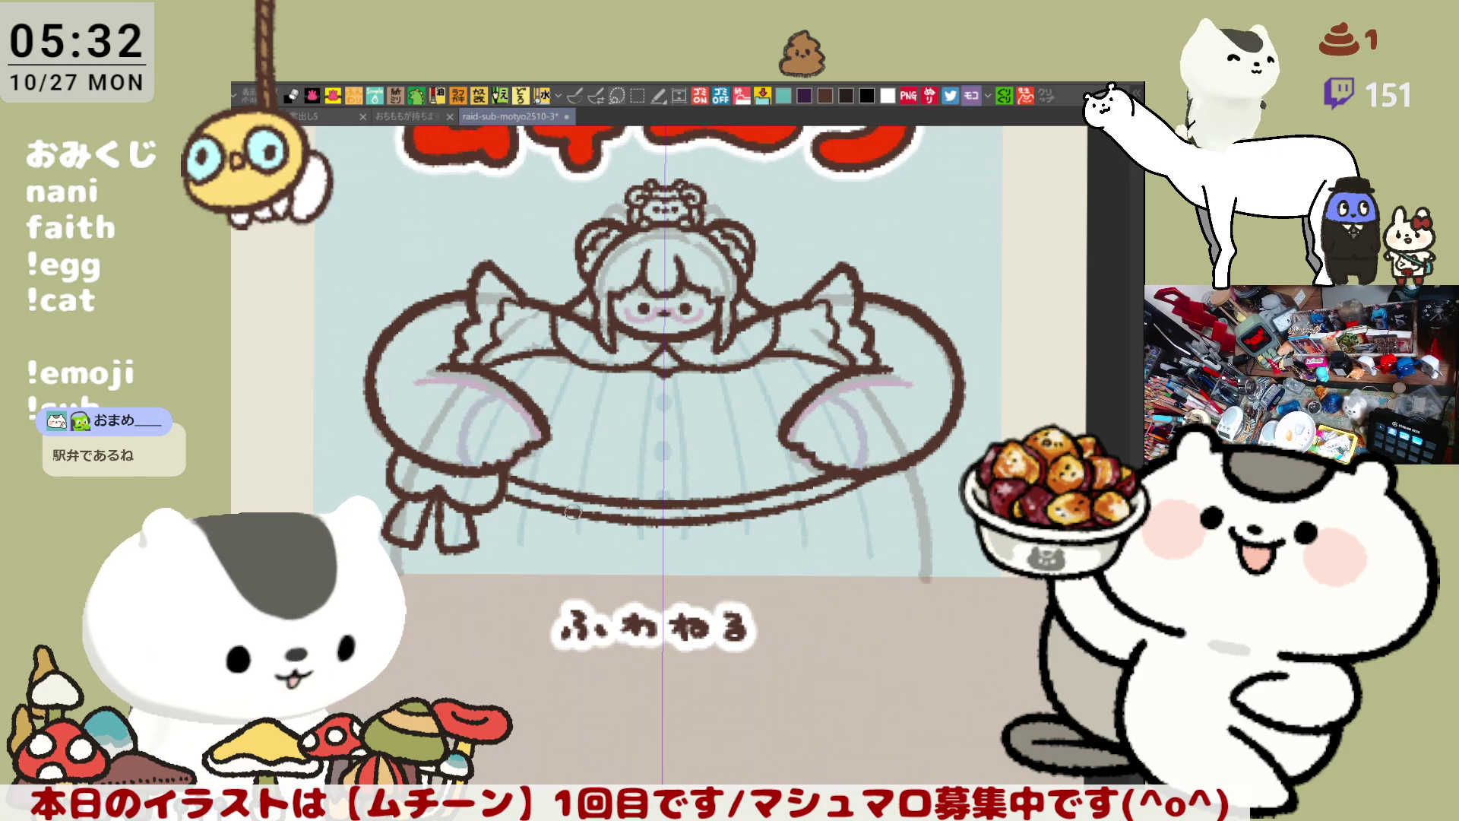
left_click_drag(575, 518, 567, 570)
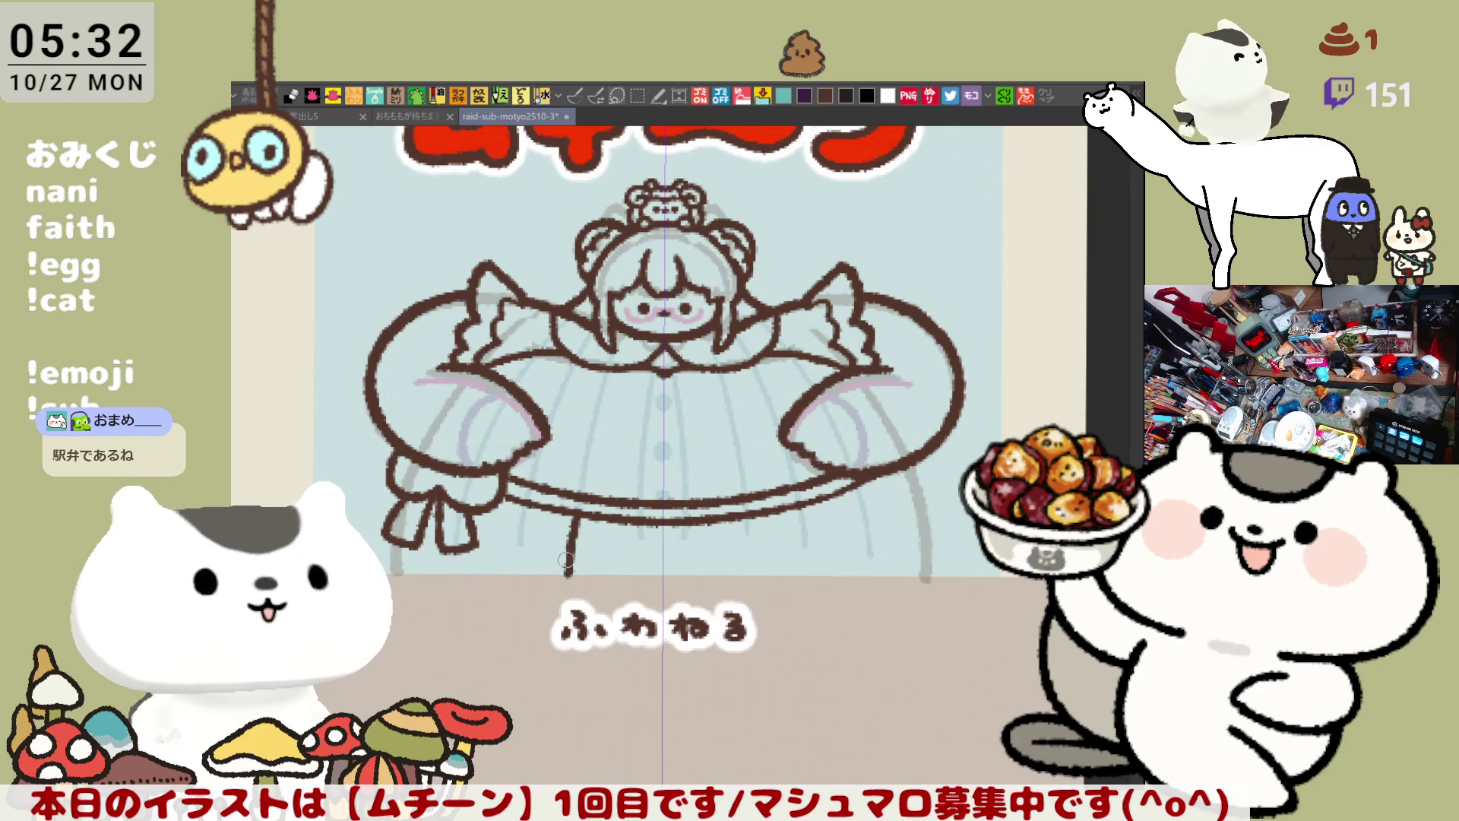
key("ctrl+z")
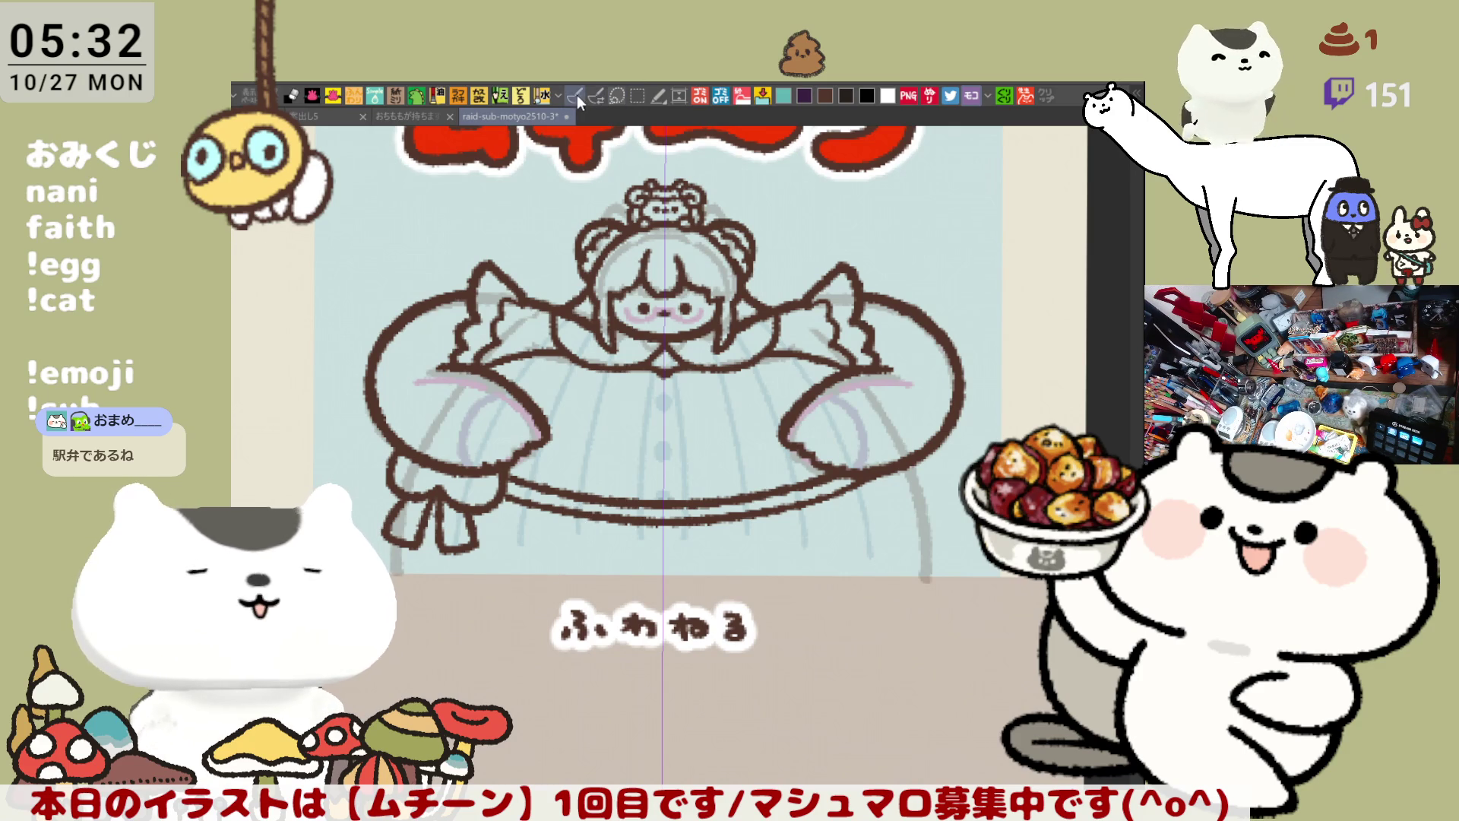
Step: Draw mirrored legs below the skirt, retrying until their length and splay fit
left_click_drag(579, 501, 566, 581)
key("ctrl+z")
left_click_drag(579, 504, 545, 581)
key("ctrl+z")
left_click_drag(545, 508, 532, 581)
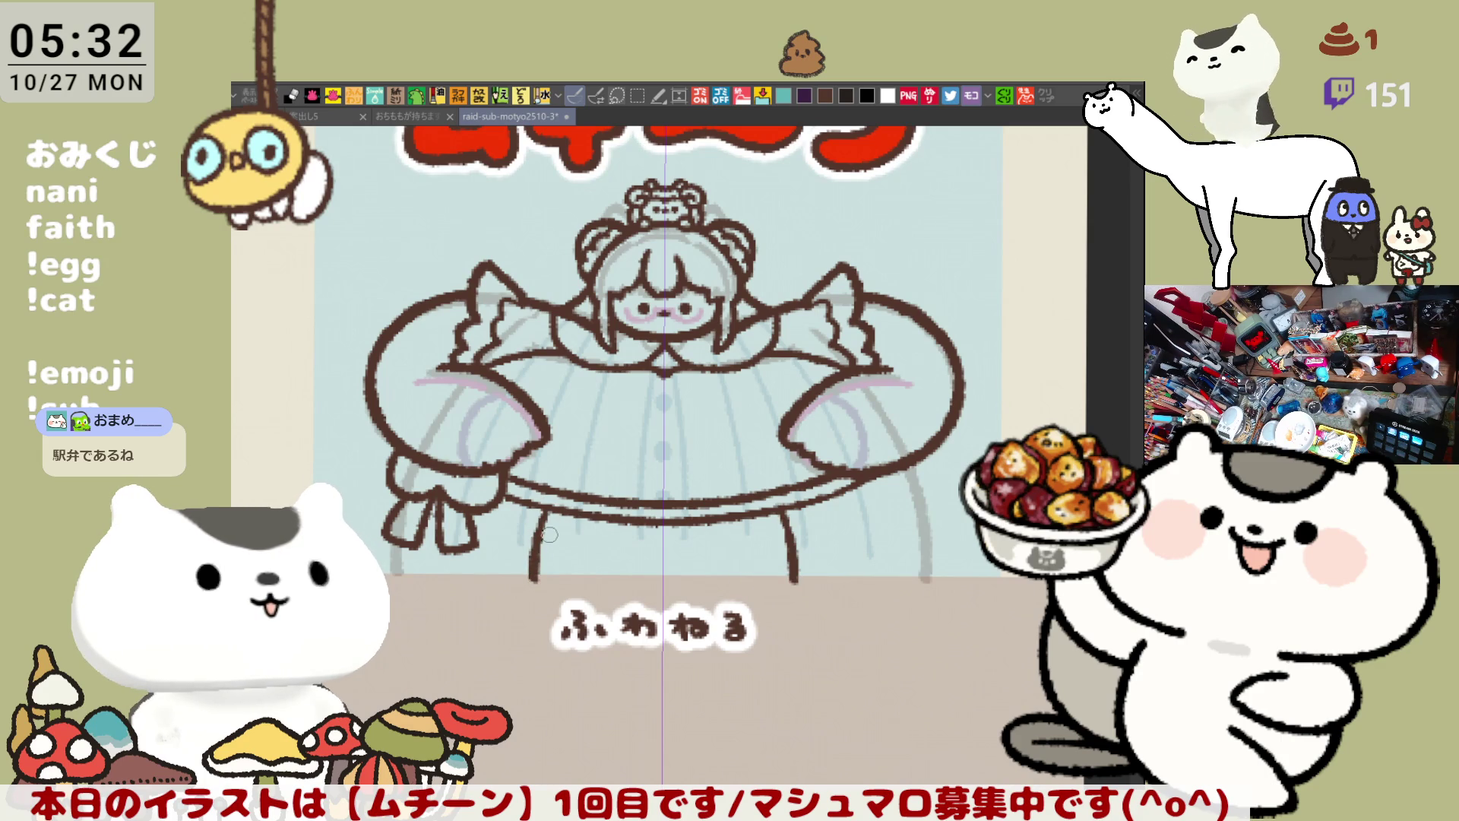
key("ctrl+z")
left_click_drag(546, 502, 536, 586)
key("ctrl+z")
left_click_drag(537, 496, 525, 601)
key("ctrl+z")
left_click_drag(541, 506, 531, 586)
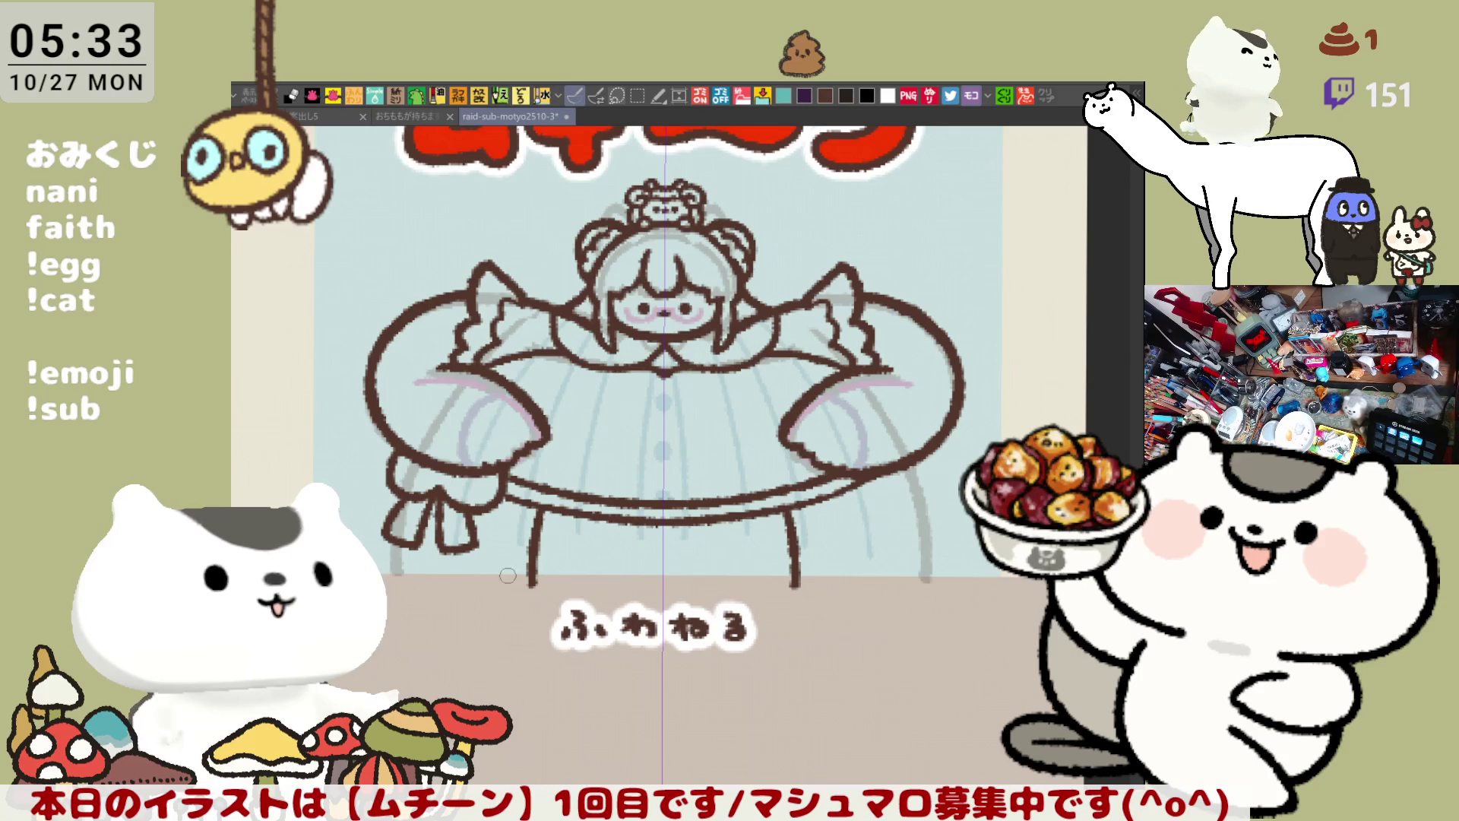
Step: Add mirrored feet curving outward from the bottom of the legs
mouse_move(410, 587)
left_mouse_down()
mouse_move(467, 585)
mouse_move(536, 555)
left_mouse_up()
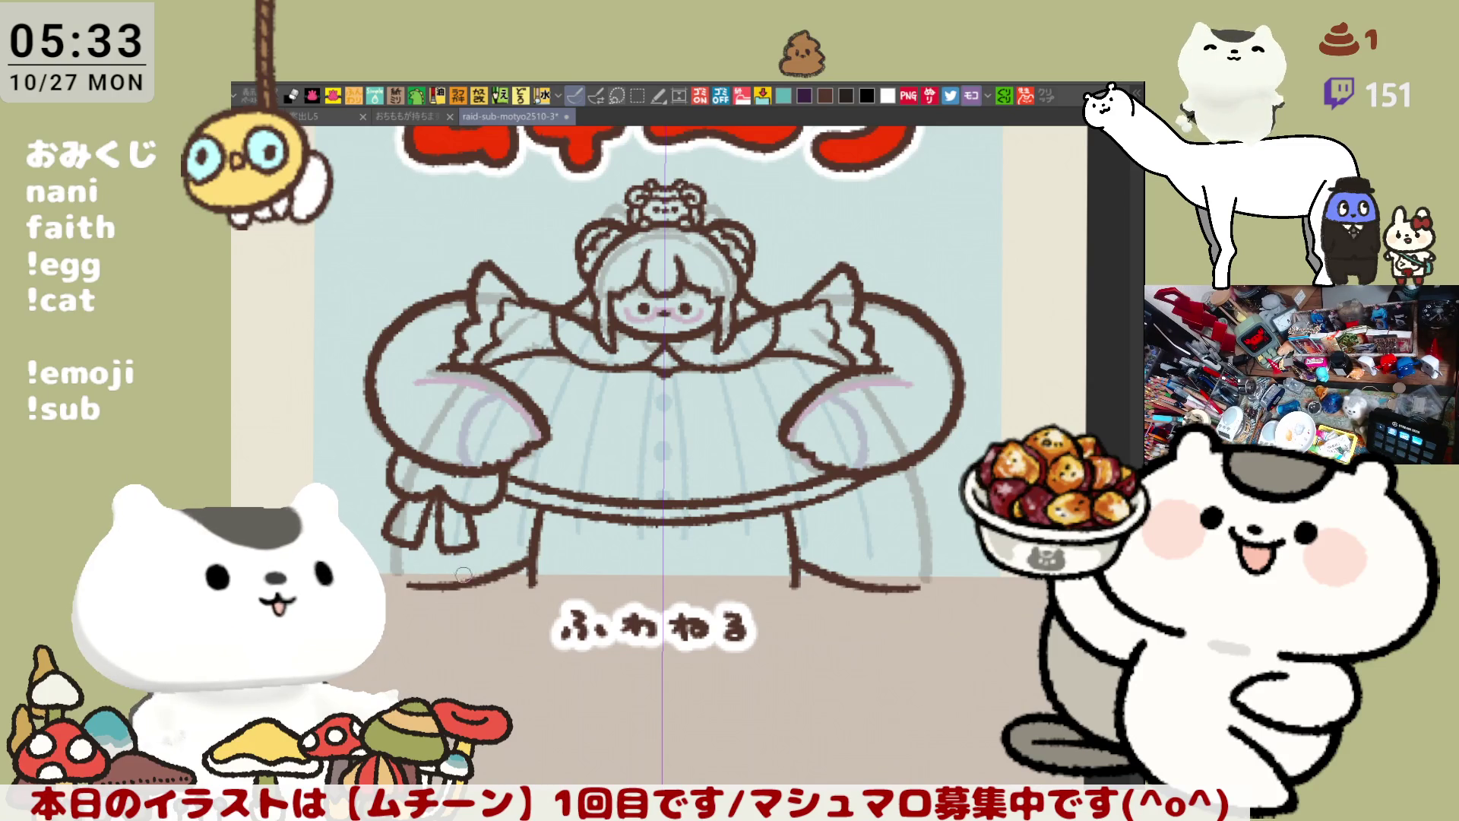
key("ctrl+z")
mouse_move(410, 585)
left_mouse_down()
mouse_move(517, 562)
mouse_move(540, 528)
left_mouse_up()
key("ctrl+z")
mouse_move(439, 585)
left_mouse_down()
mouse_move(532, 561)
mouse_move(541, 540)
left_mouse_up()
key("ctrl+z")
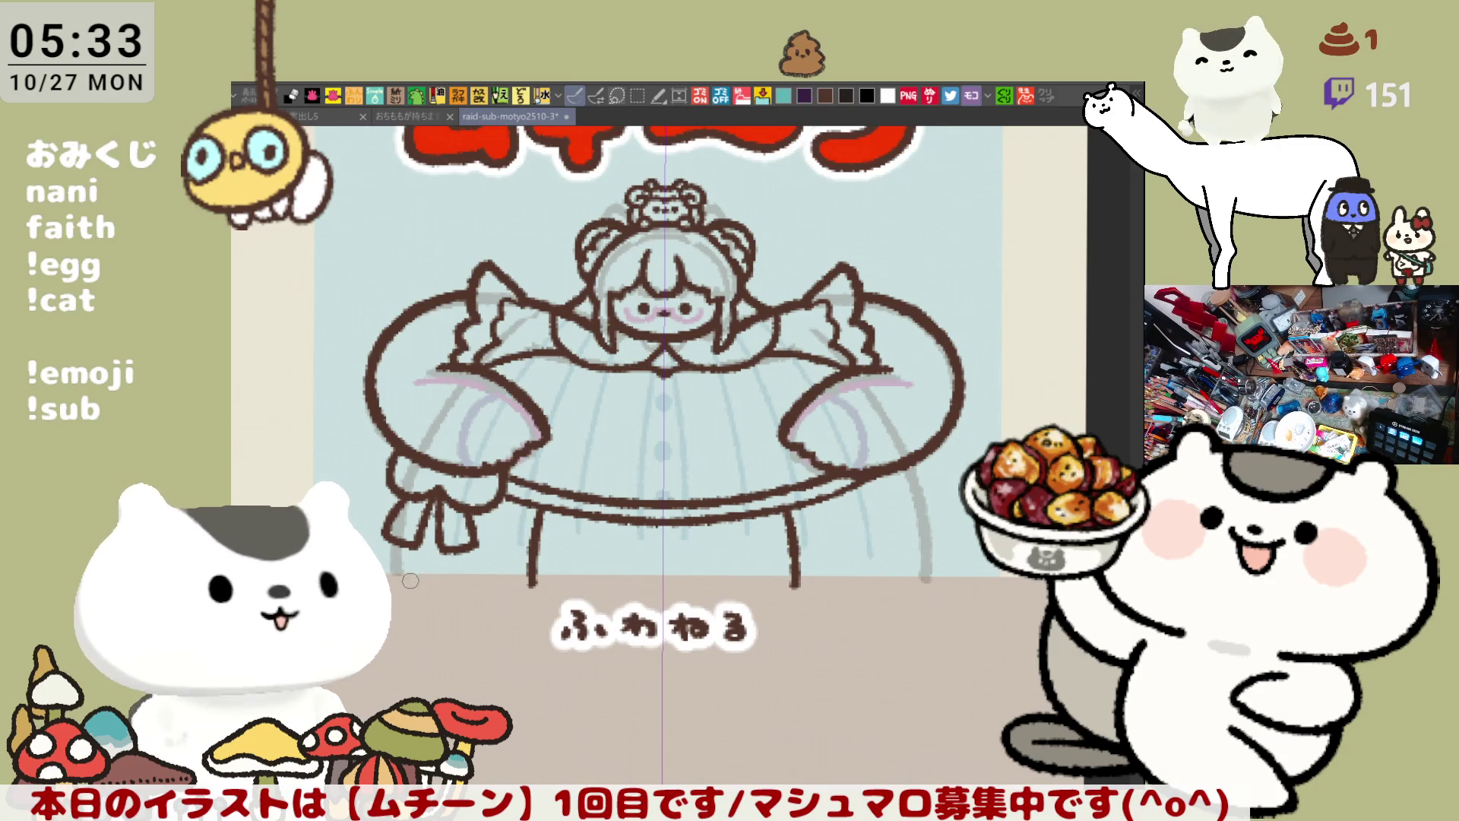
left_click_drag(406, 585, 539, 530)
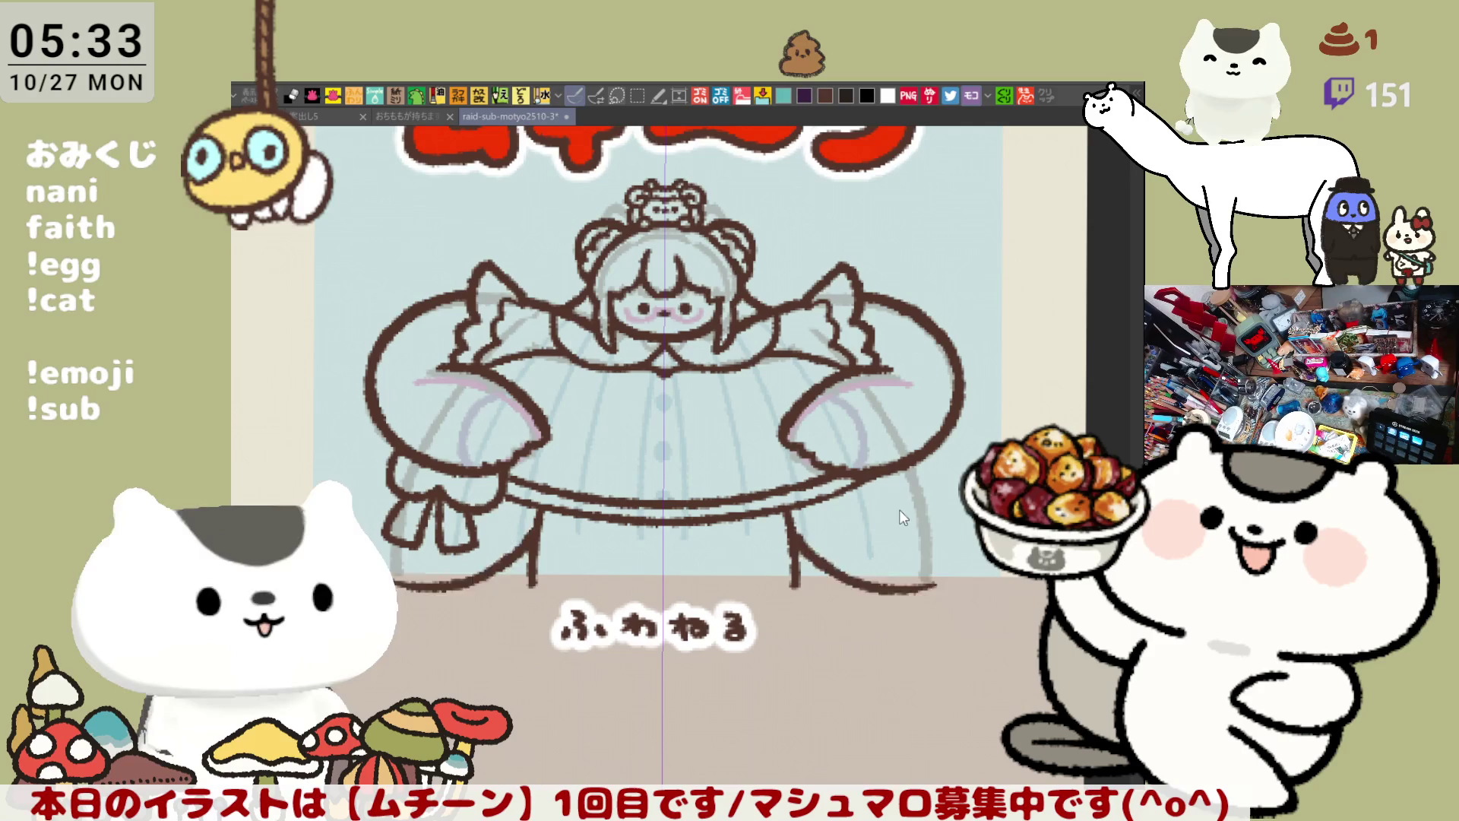
key("ctrl+z")
mouse_move(793, 548)
left_mouse_down()
mouse_move(893, 581)
mouse_move(933, 575)
left_mouse_up()
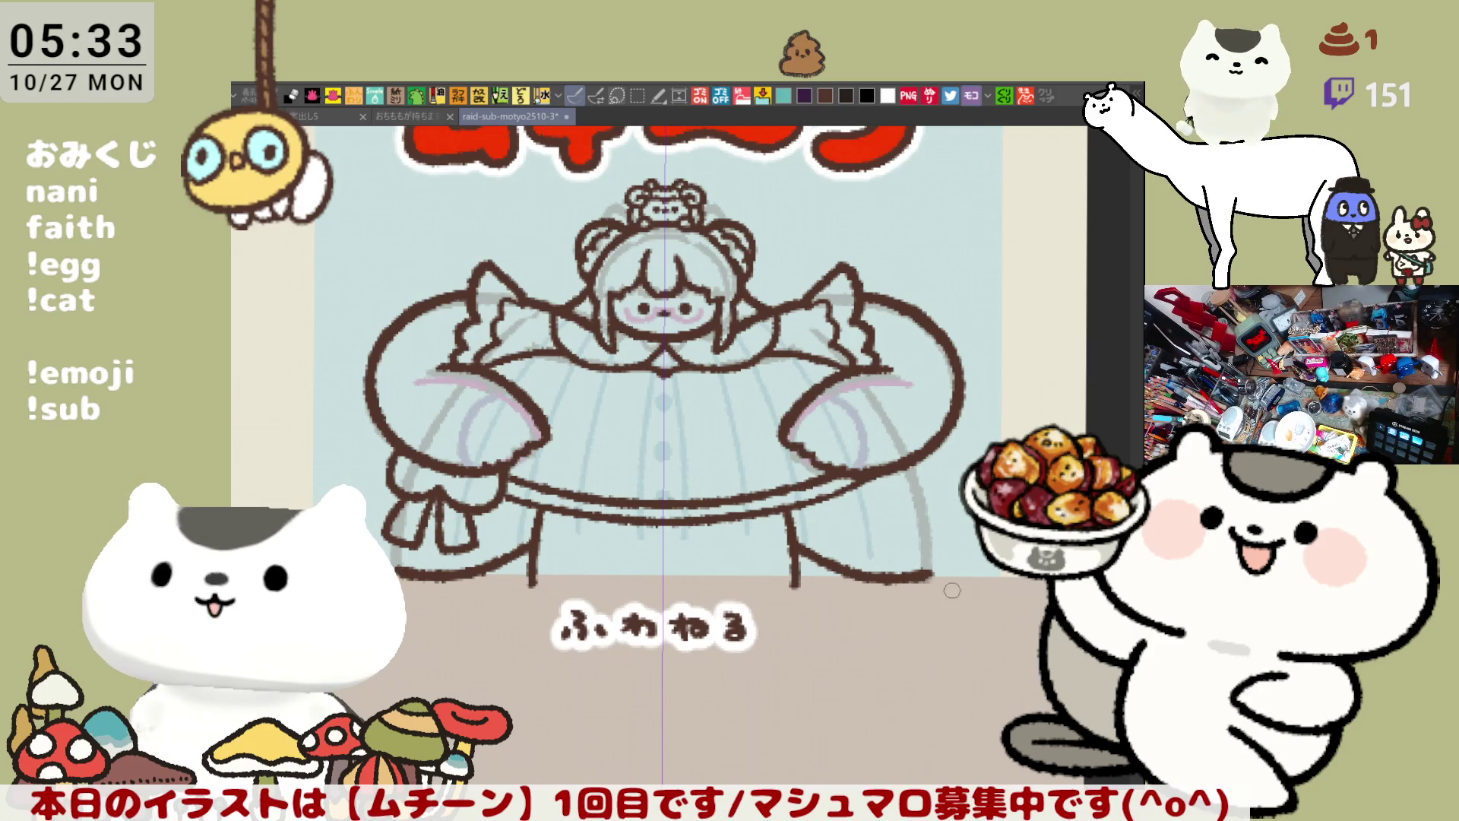
Step: Outline the lower dress edges on both sides, retrying several lengths
left_click_drag(895, 467, 931, 534)
key("ctrl+z")
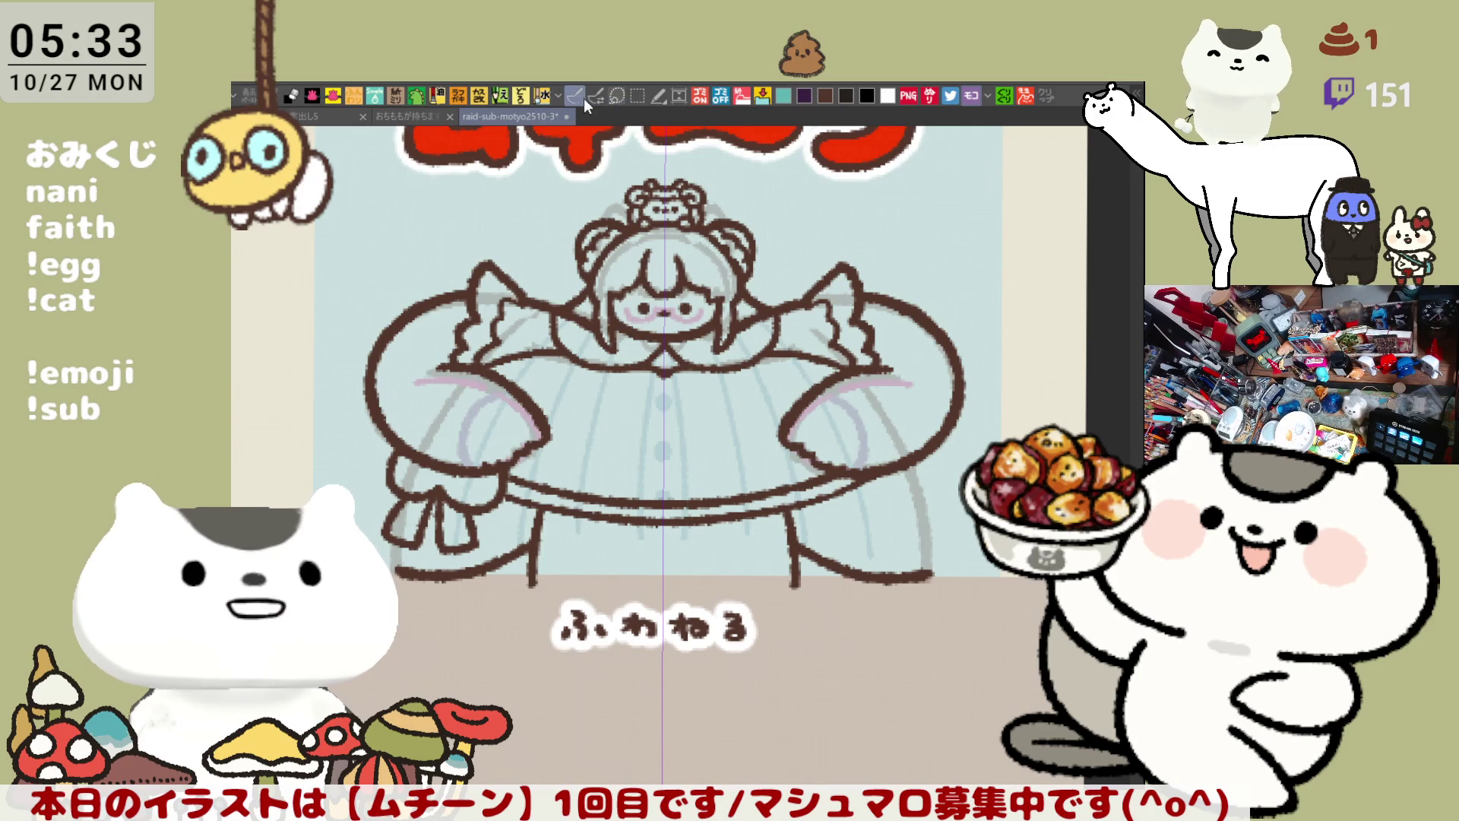
left_click_drag(893, 463, 938, 541)
key("ctrl+z")
left_click_drag(900, 463, 943, 540)
key("ctrl+z")
mouse_move(900, 464)
left_mouse_down()
mouse_move(942, 541)
mouse_move(924, 581)
left_mouse_up()
key("ctrl+z")
key("ctrl+z")
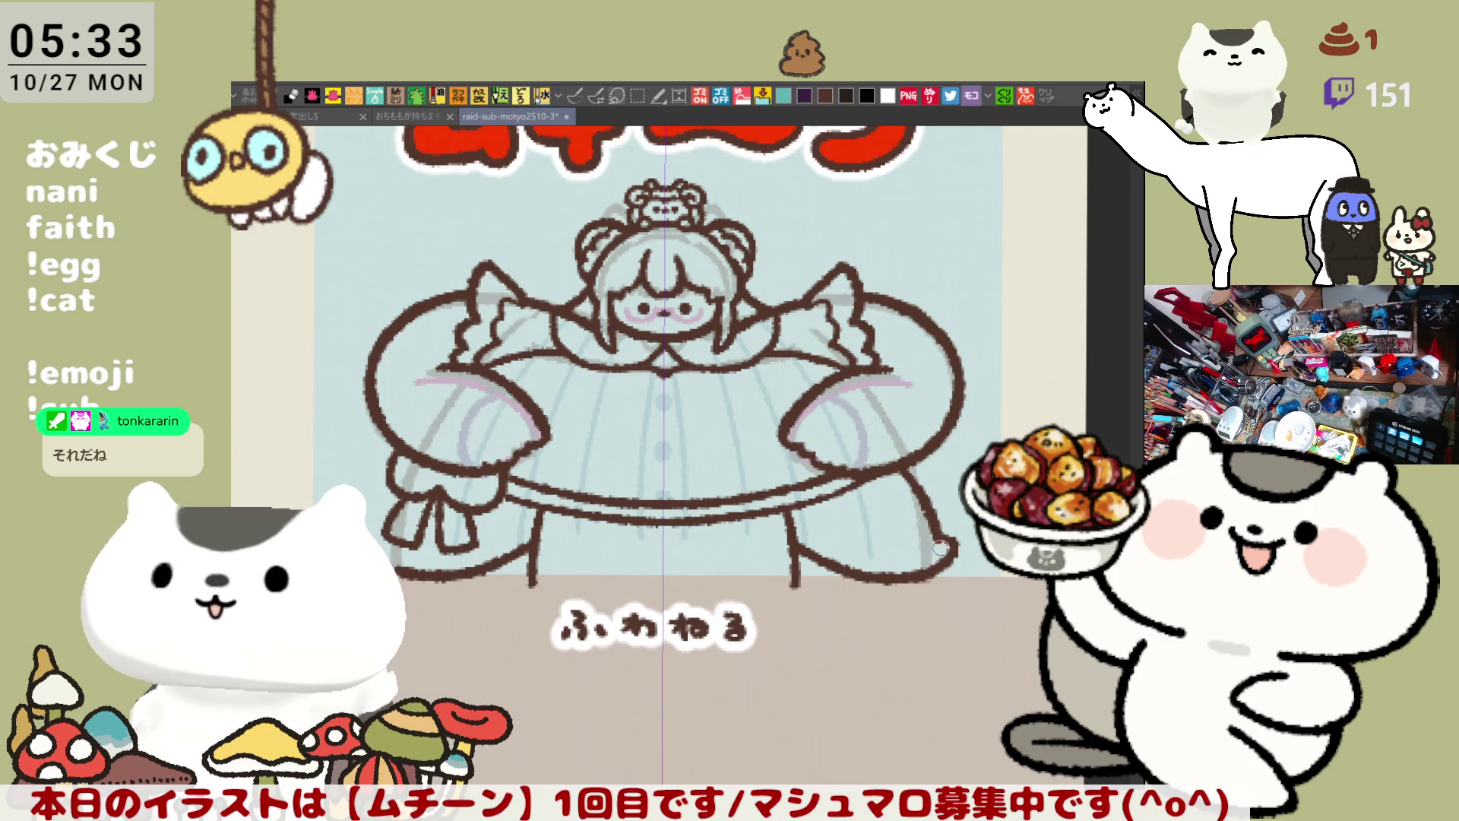
key("ctrl+z")
Step: Flip the canvas horizontally to check the drawing and touch up the lower dress edge
key("h")
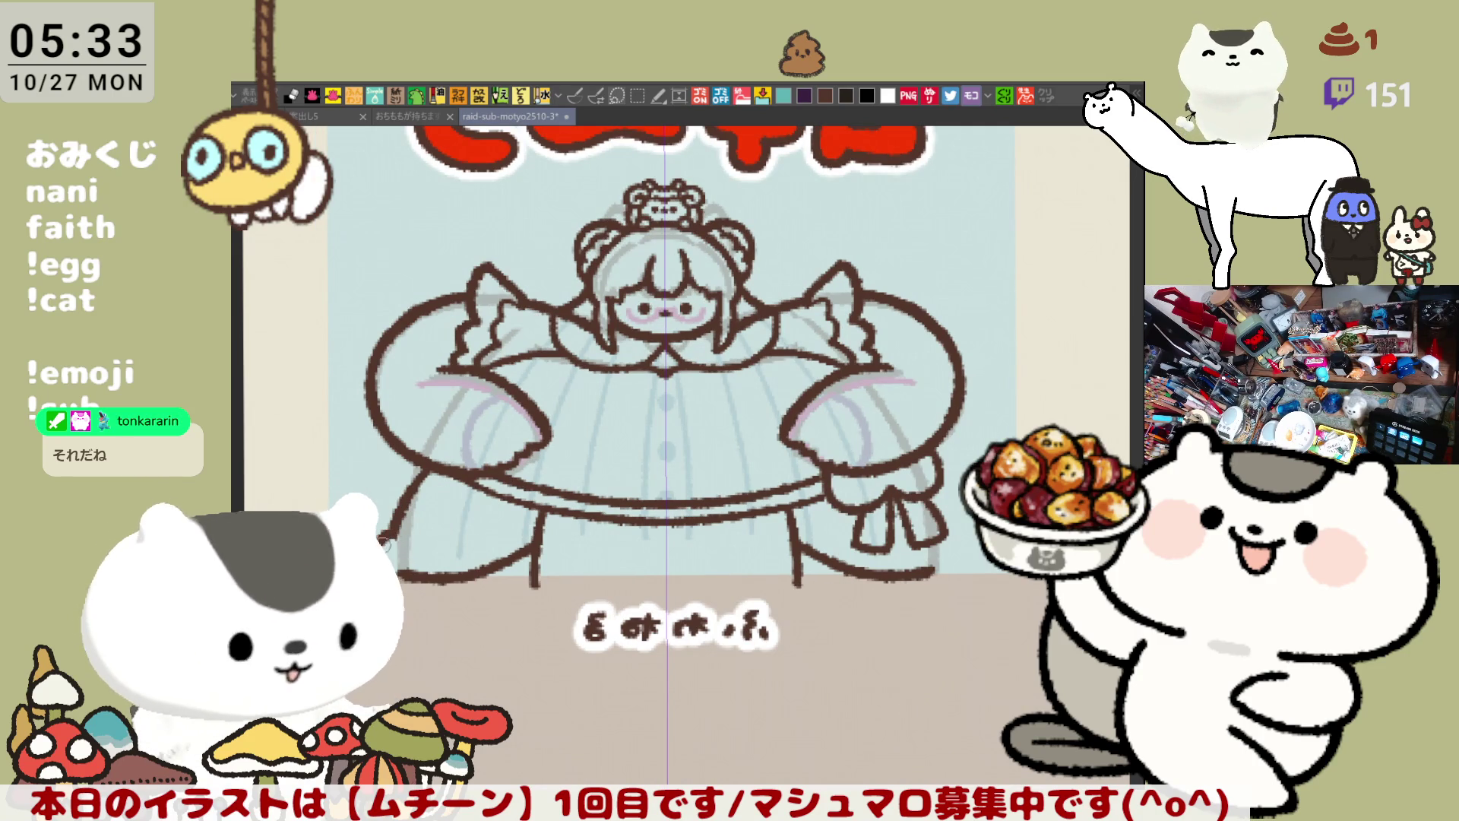
left_click_drag(404, 562, 406, 530)
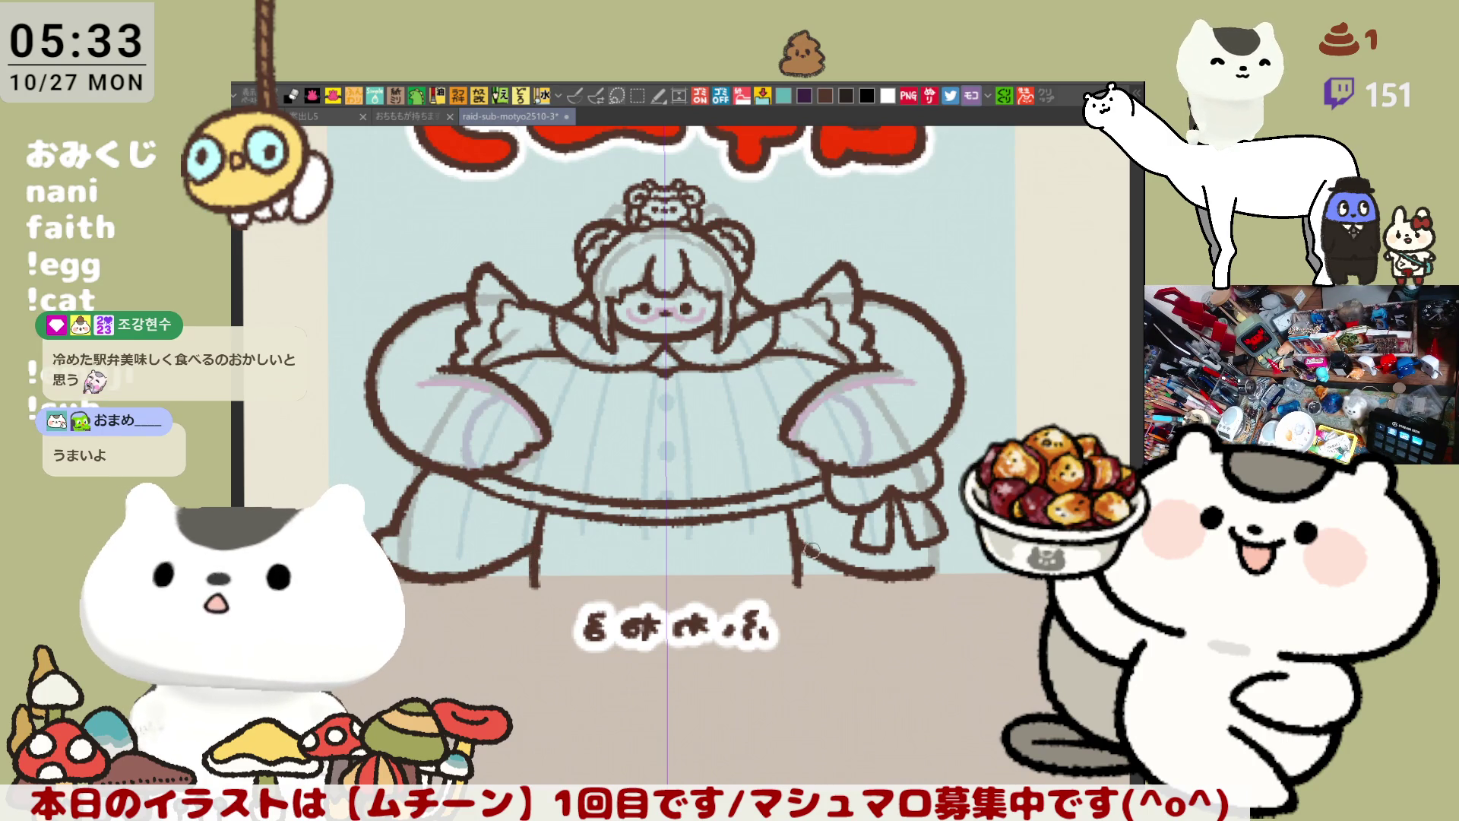
key("h")
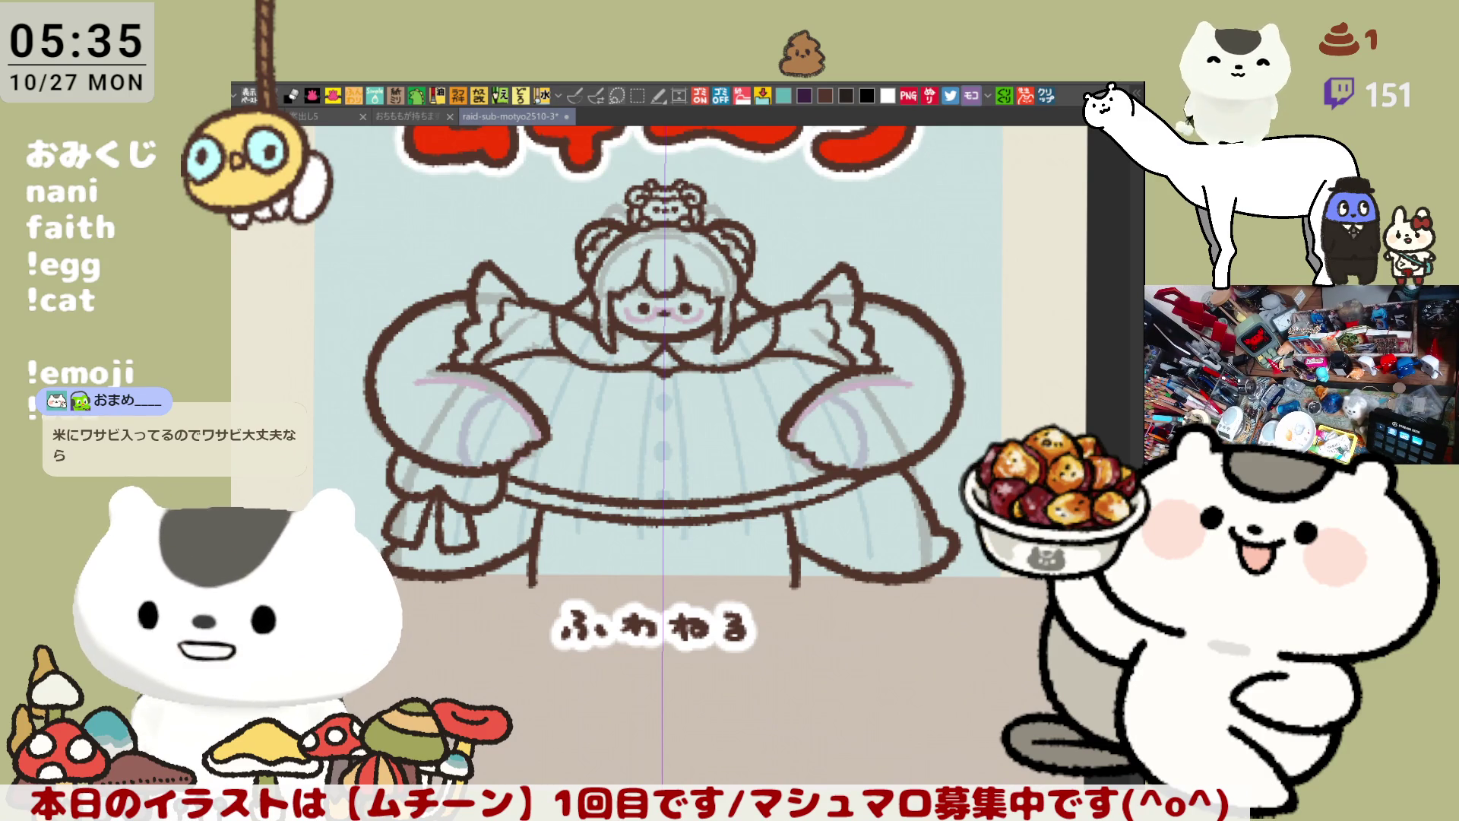
Step: Open the grilled-mackerel bento photo via クリップ, zoom to inspect it, then bring up the sushi image
left_click(1047, 97)
scroll(703, 515, "up", 4)
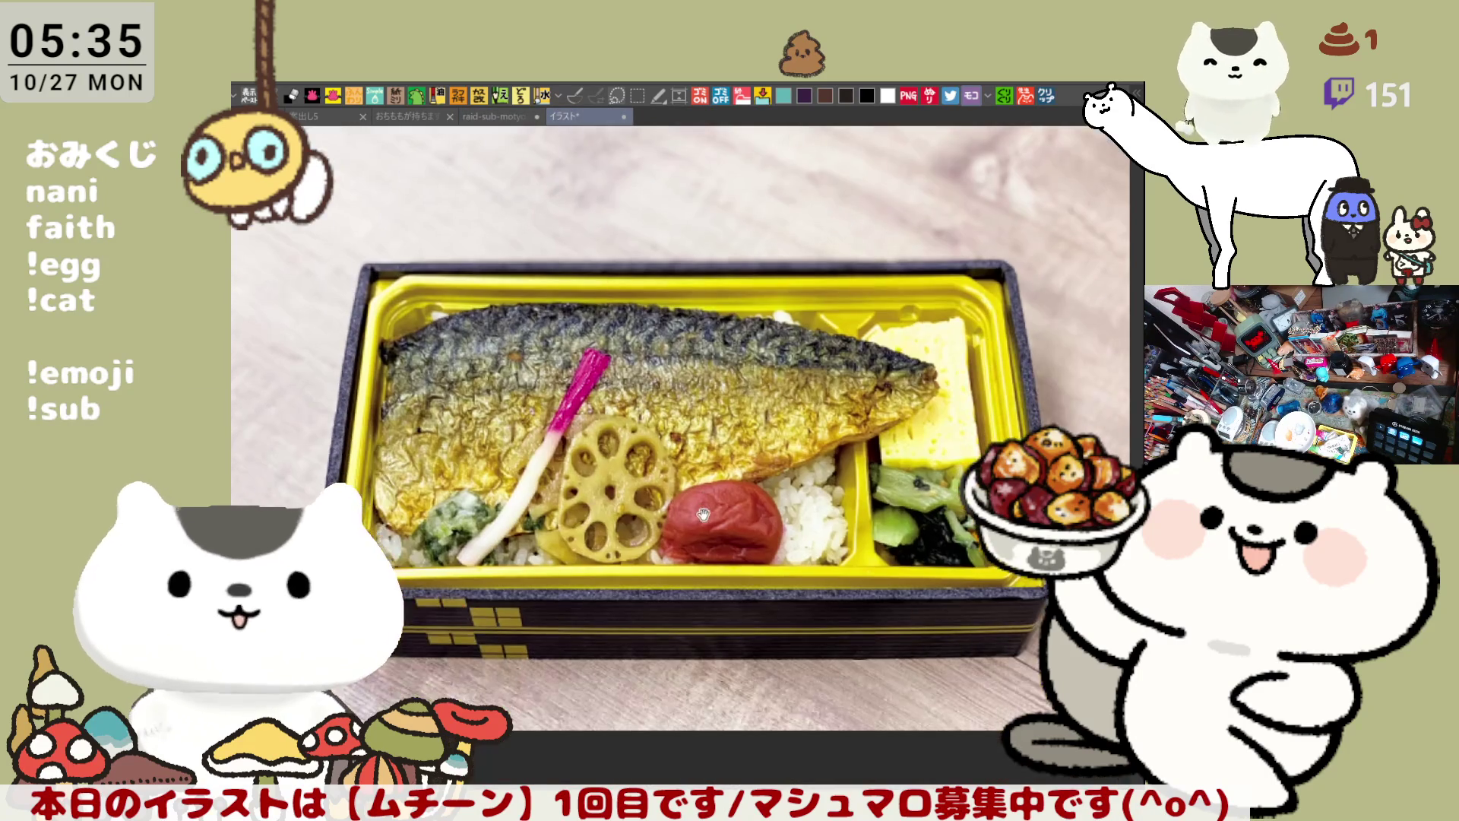
scroll(471, 437, "up", 3)
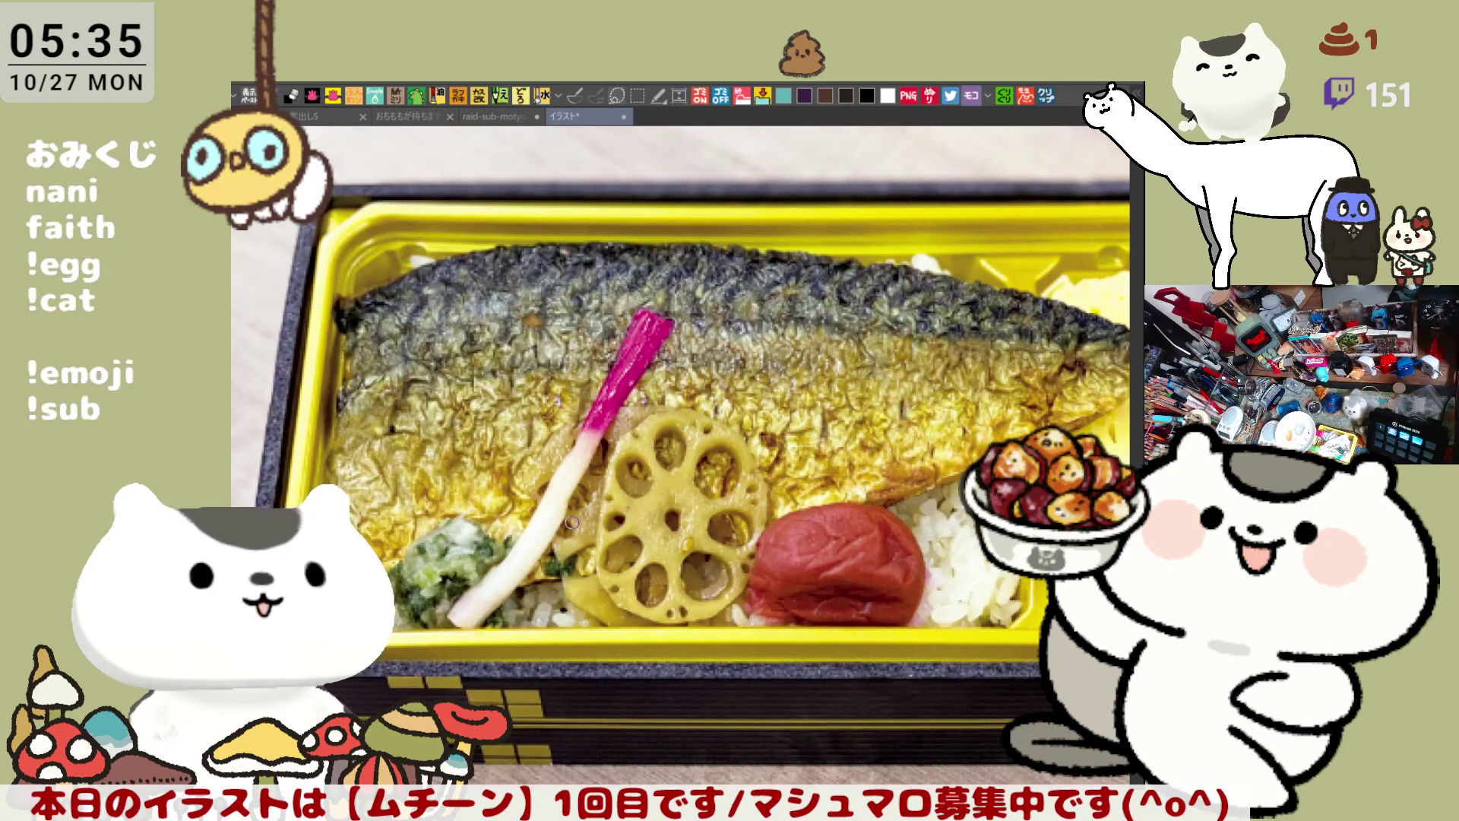
scroll(636, 469, "down", 3)
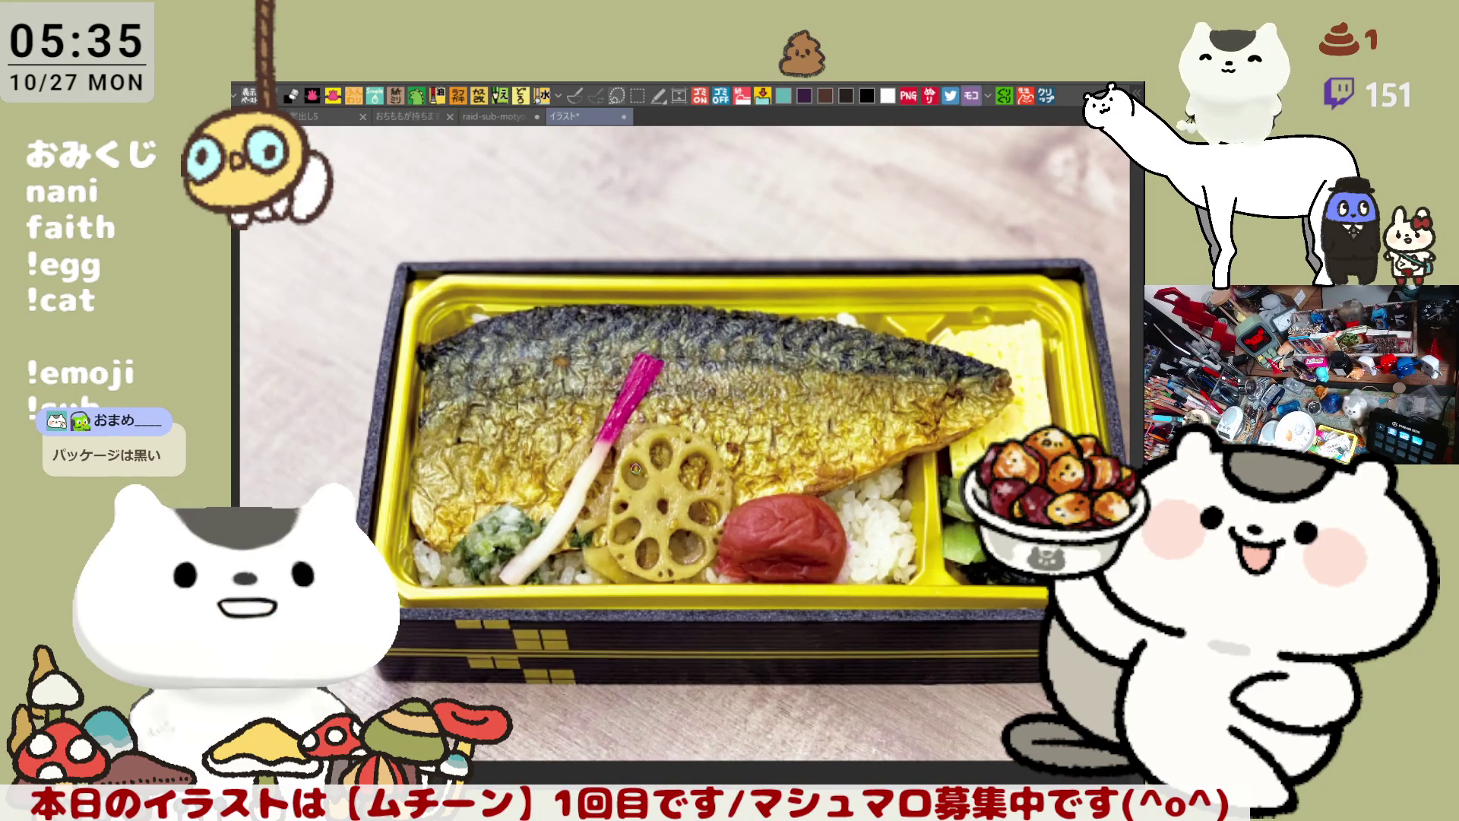
scroll(699, 648, "down", 1)
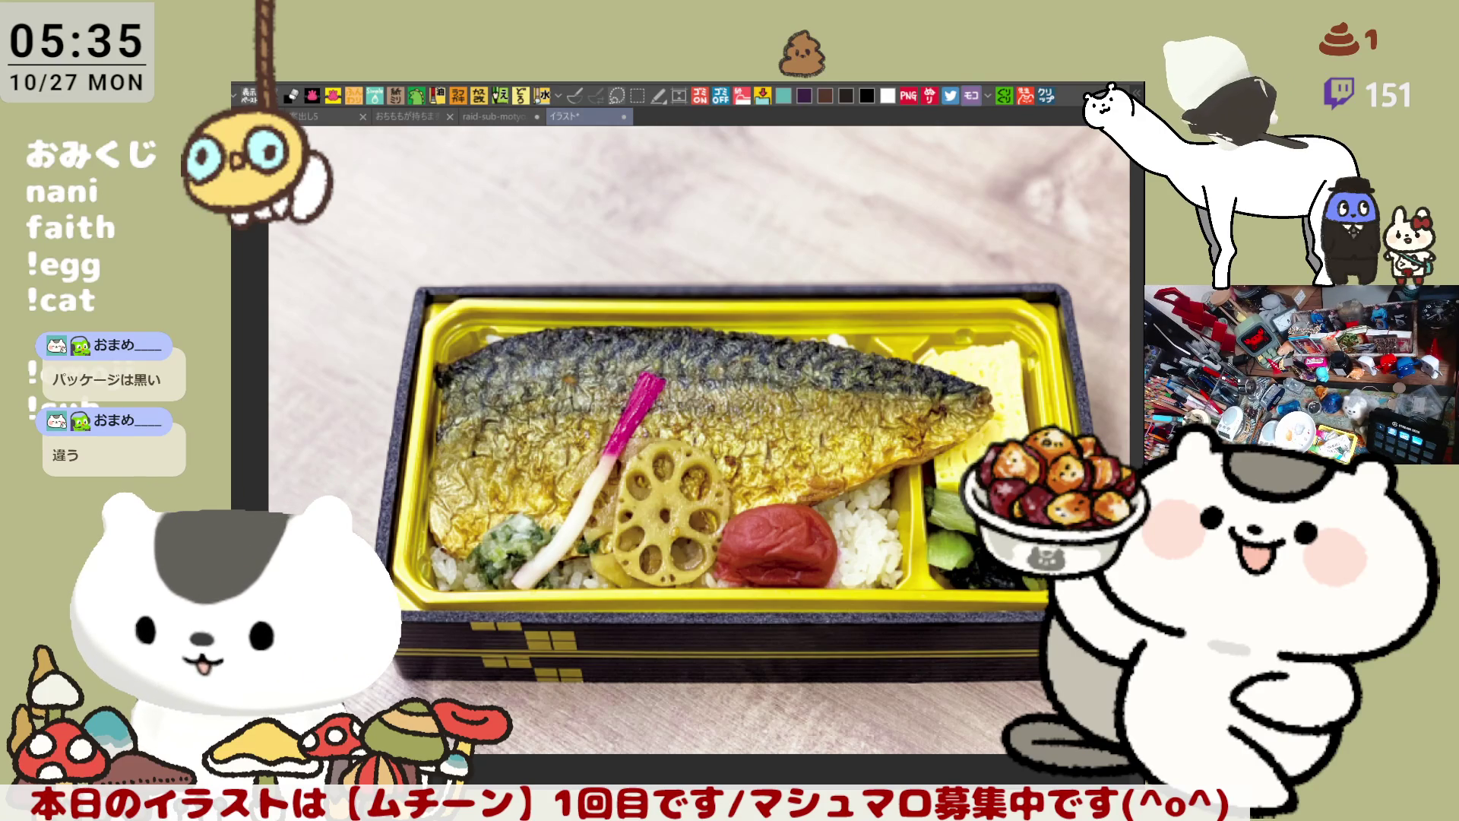
key("alt+Tab")
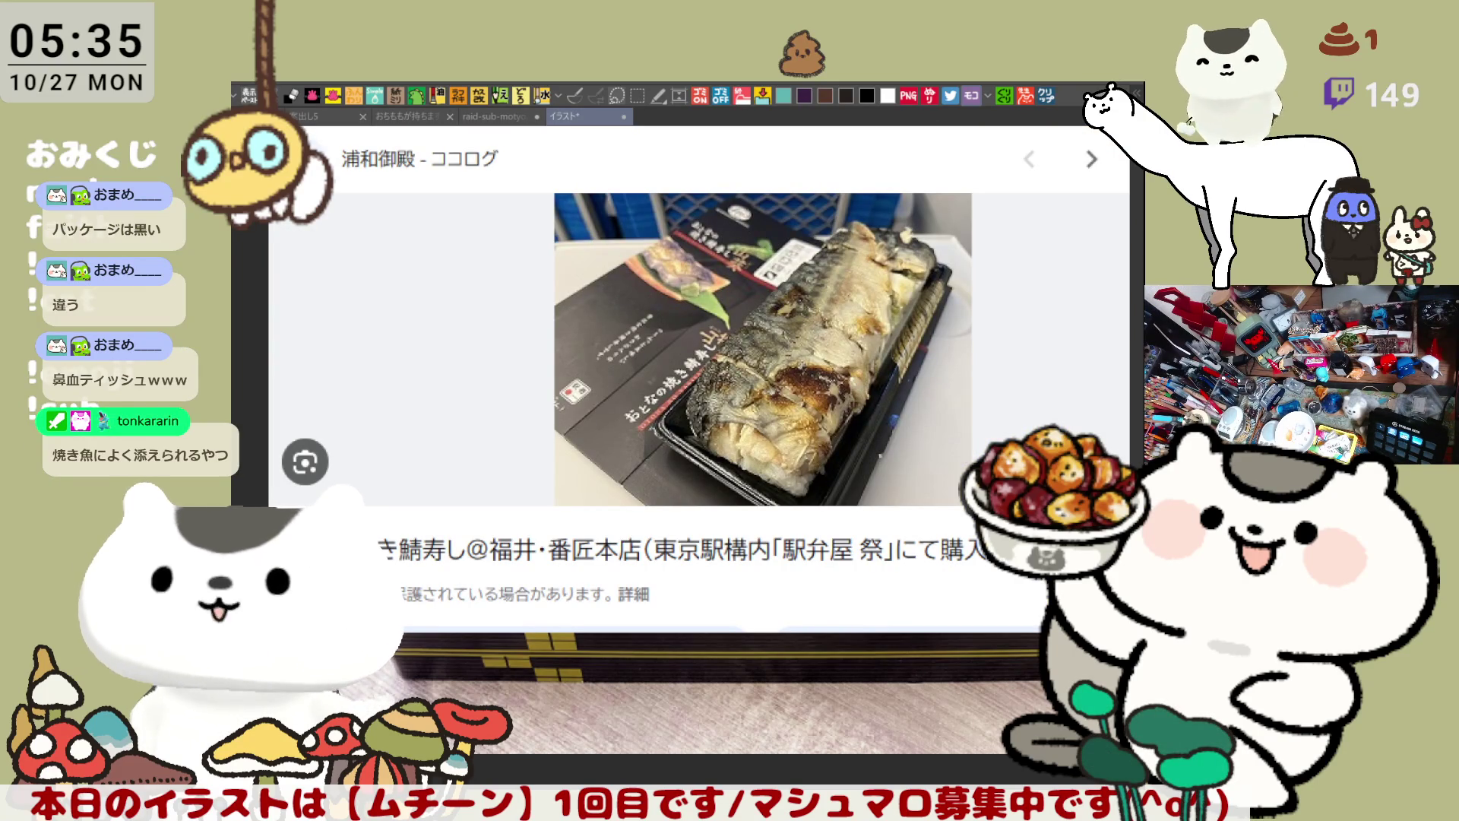
Step: Switch between the bento photo and the mackerel sushi image, zooming to inspect it
key("alt+Tab")
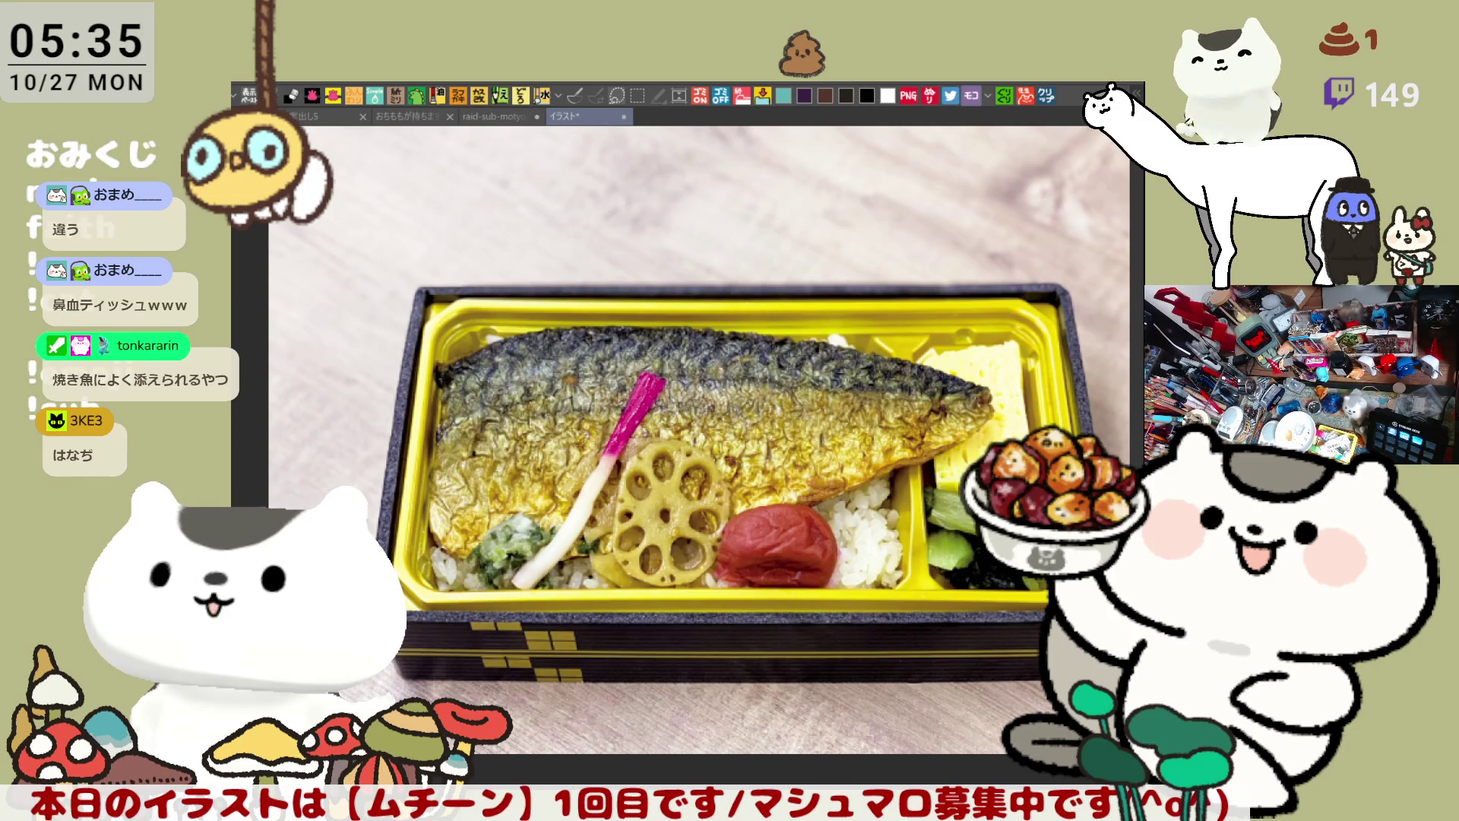
key("alt+Tab")
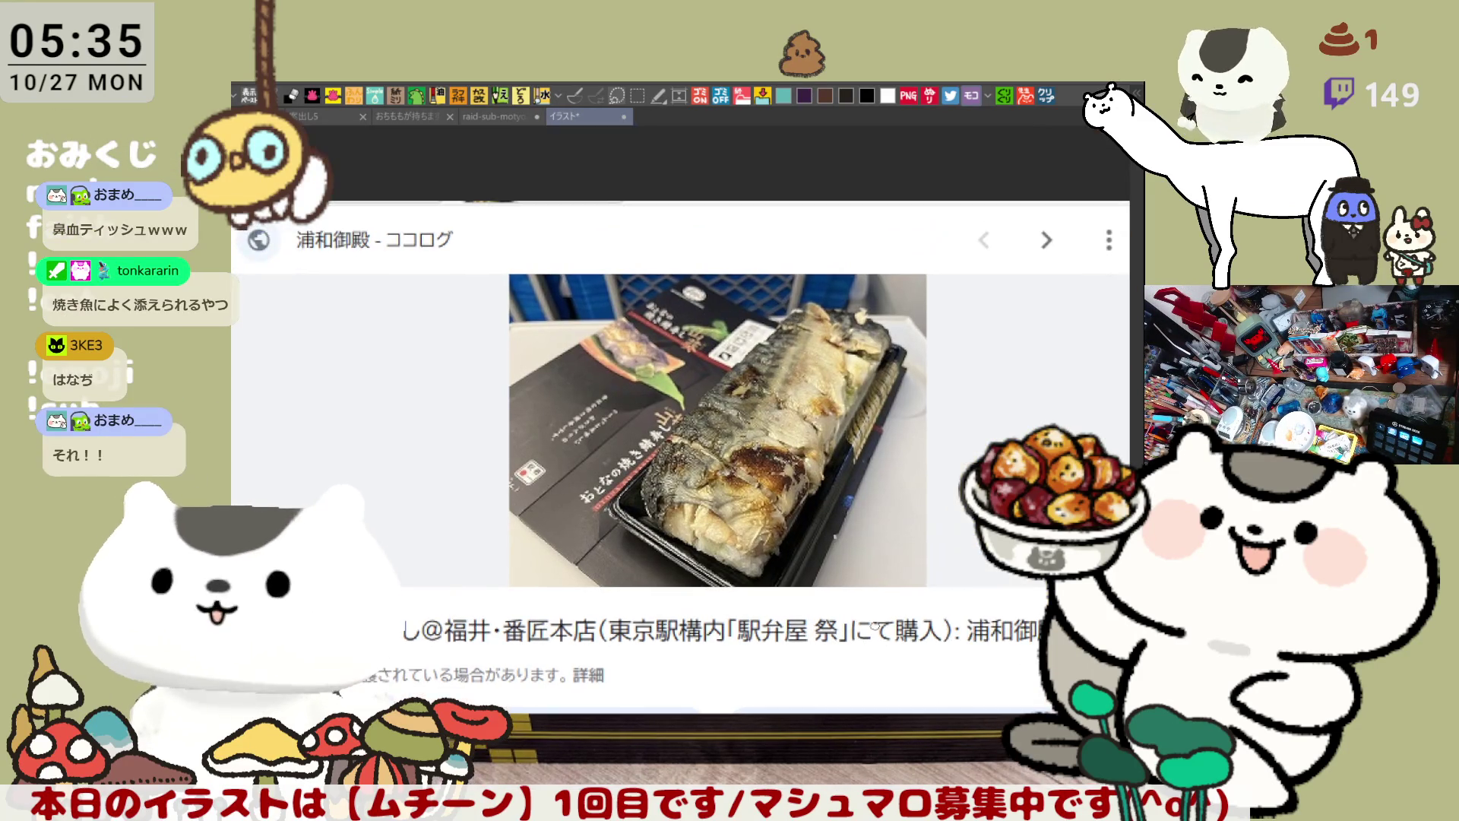
scroll(562, 475, "up", 2)
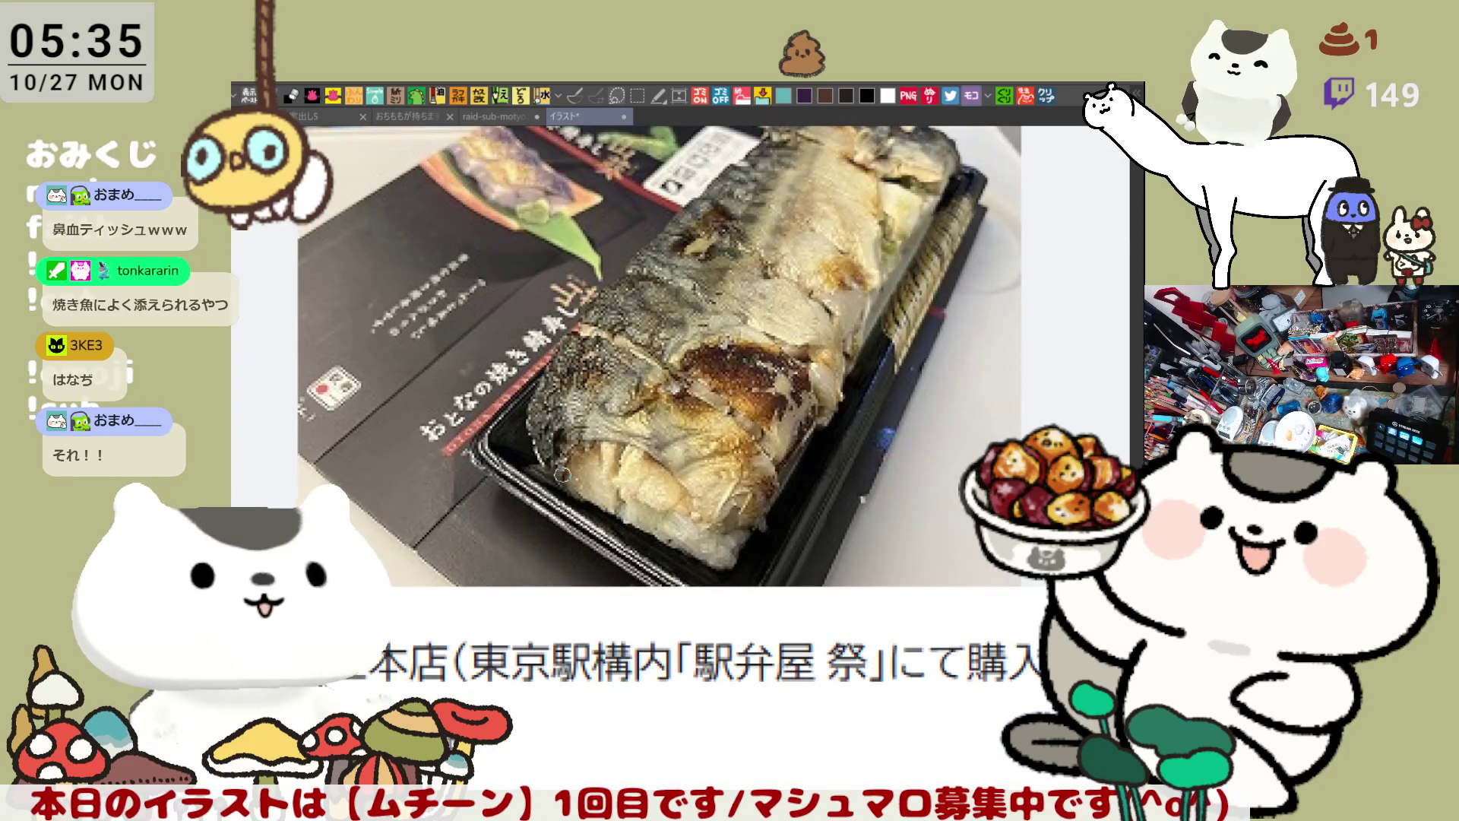
scroll(562, 475, "up", 2)
scroll(715, 432, "down", 3)
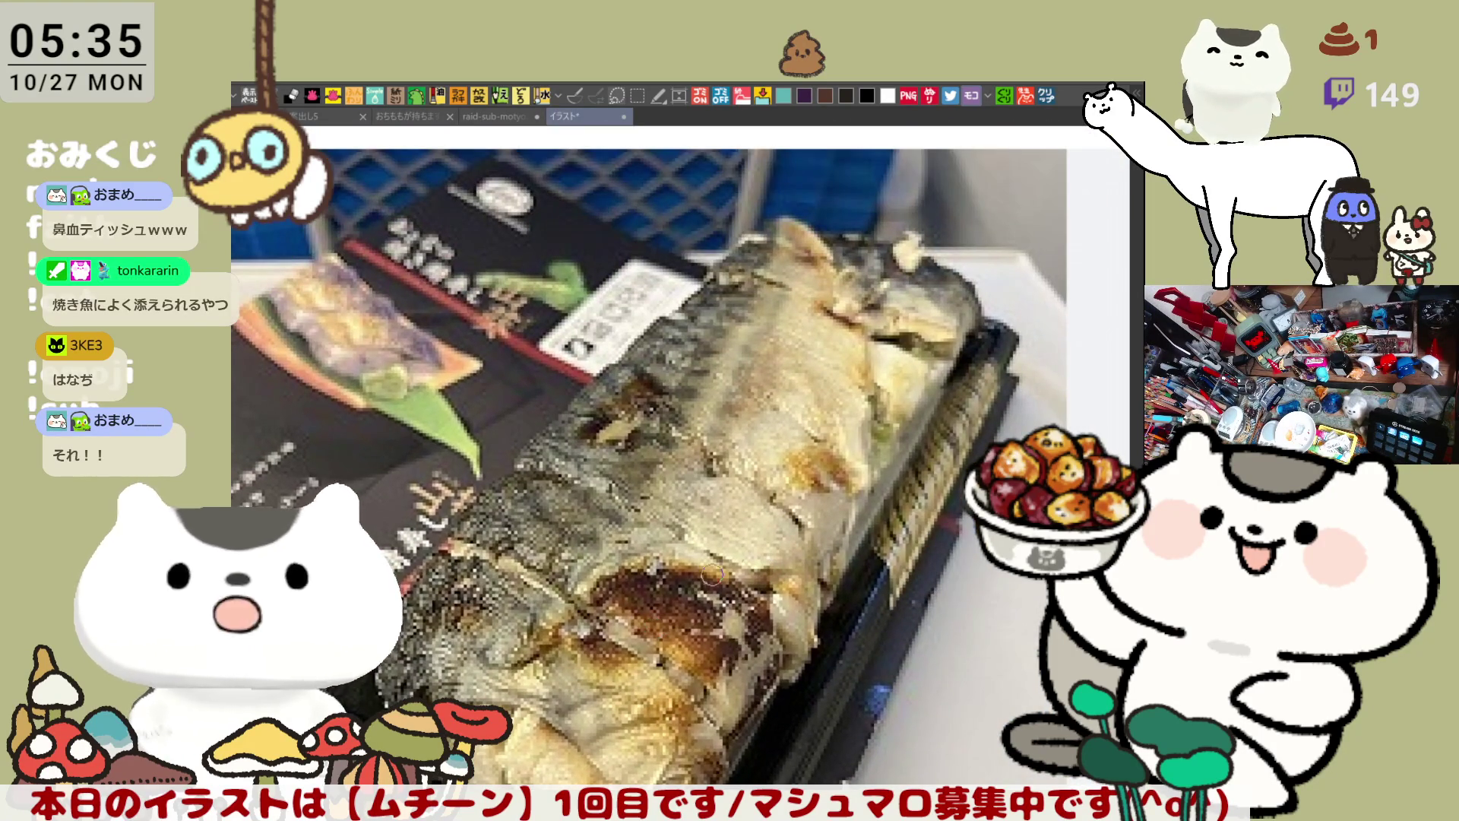
scroll(650, 624, "down", 2)
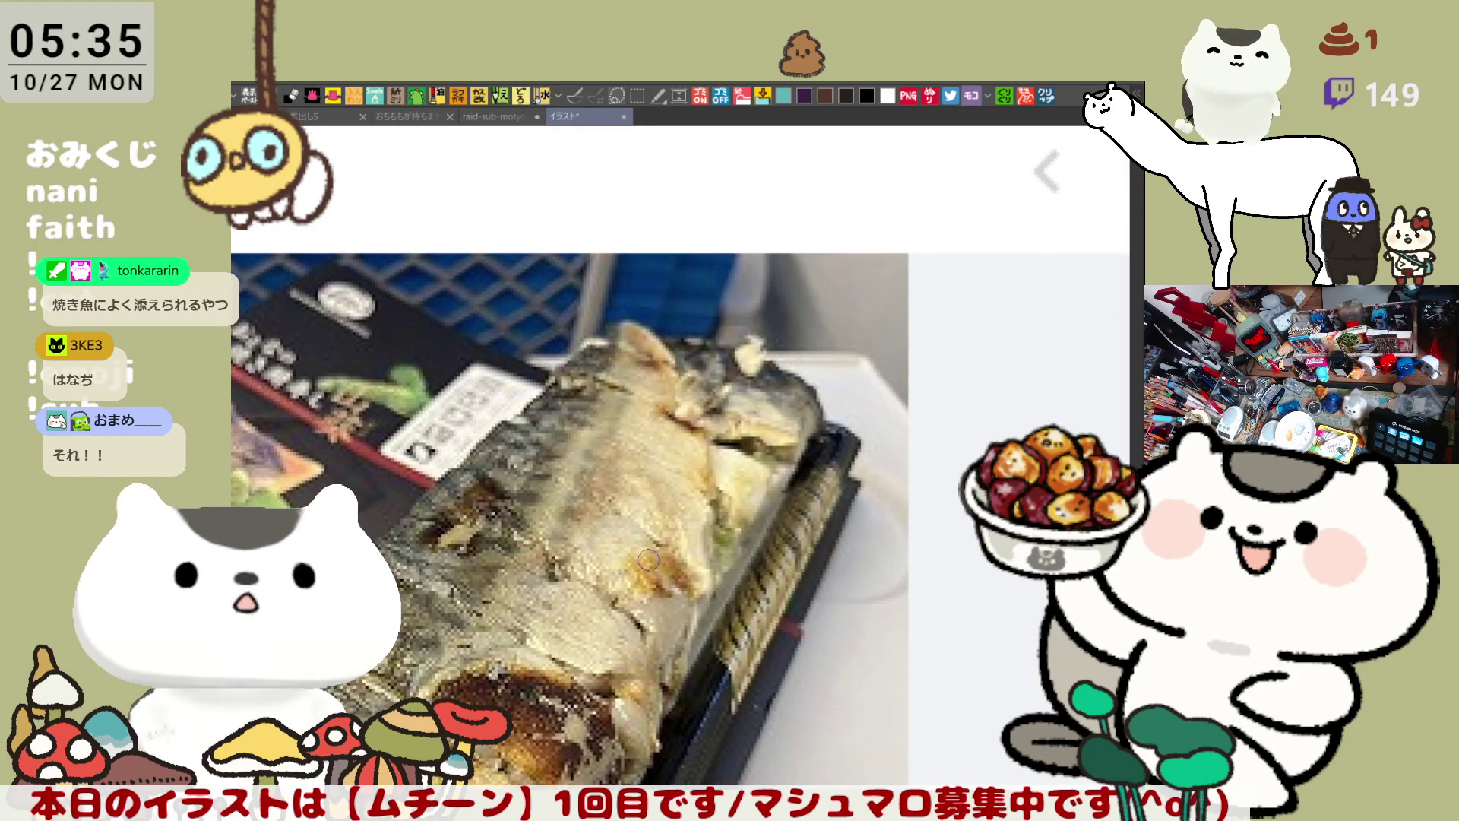
scroll(648, 560, "up", 3)
Step: Sketch a trial circle on the fish photo, undo it, and close the reference tab
left_click_drag(764, 340, 760, 236)
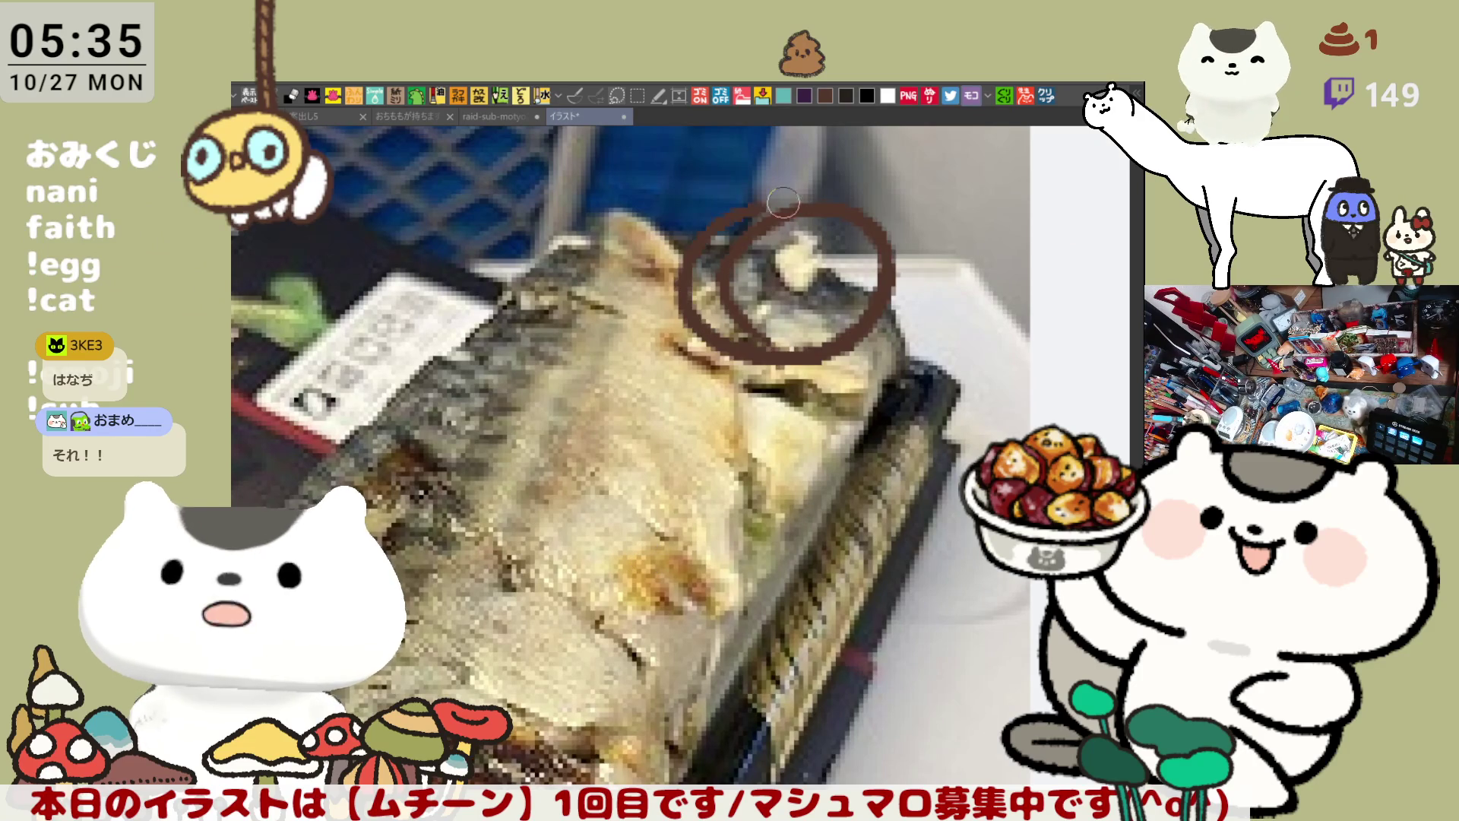
key("ctrl+z")
scroll(757, 230, "down", 2)
scroll(758, 229, "down", 3)
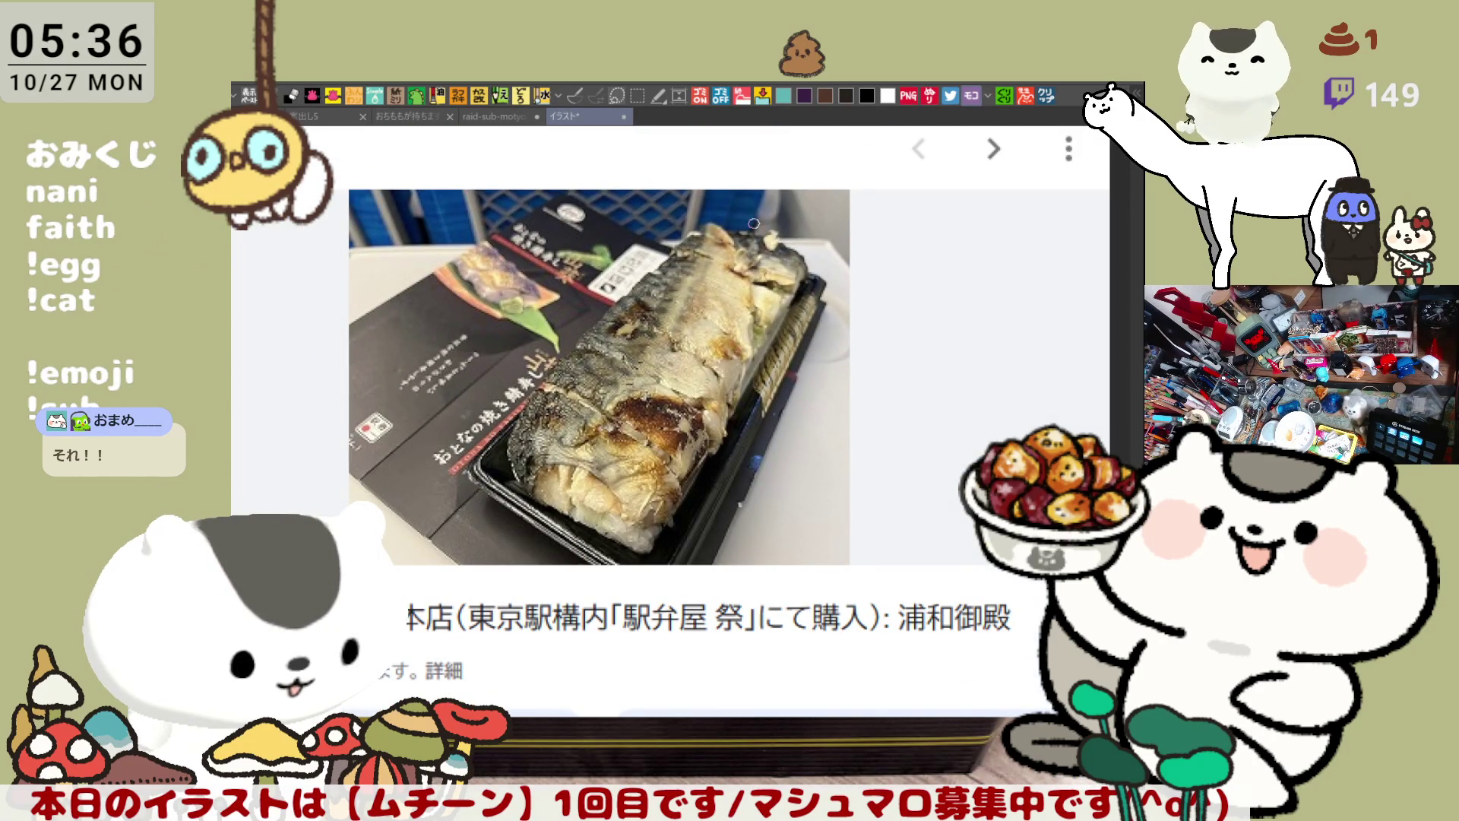
left_click_drag(512, 495, 579, 510)
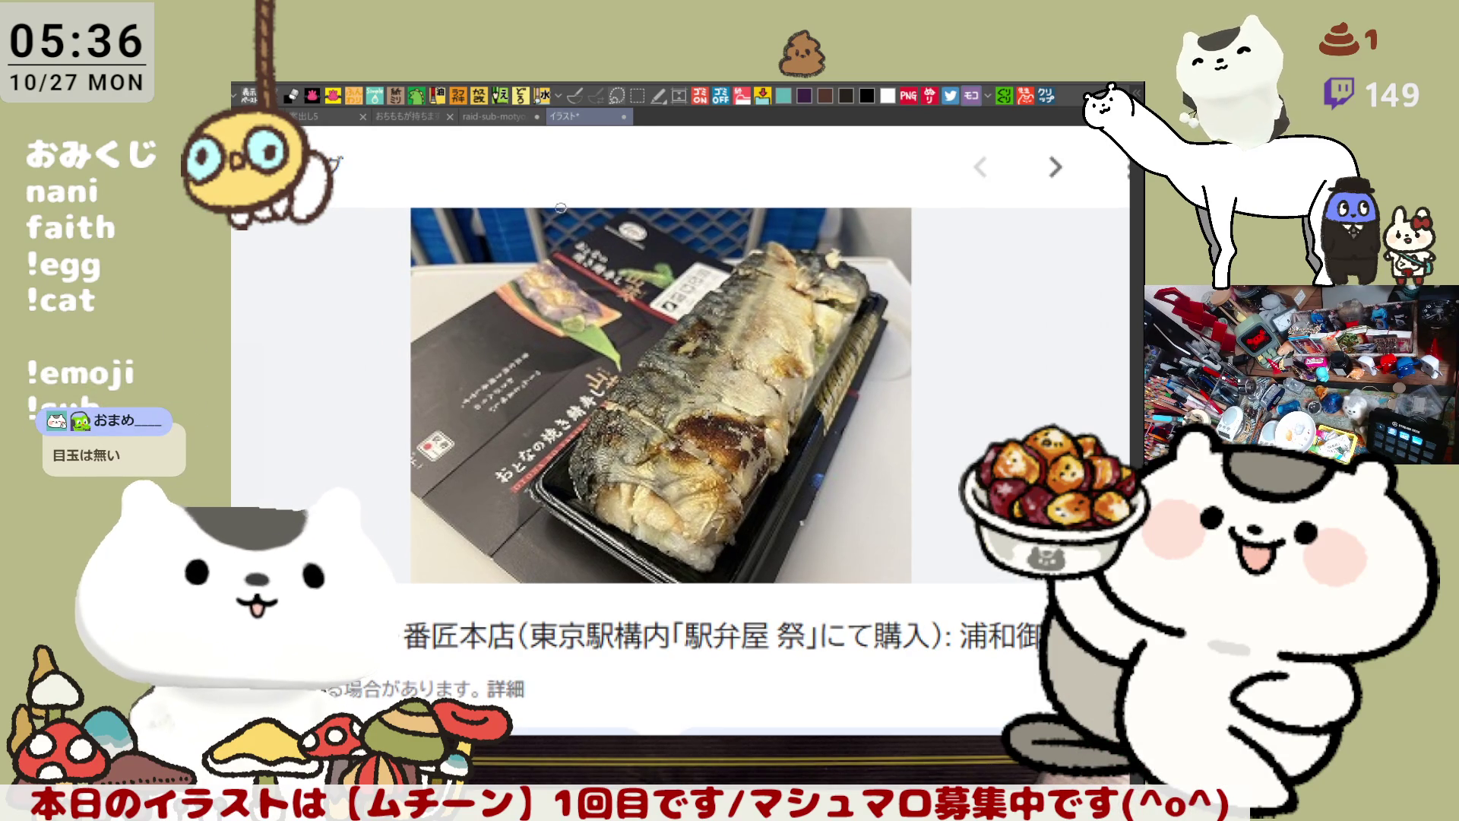
left_click(623, 117)
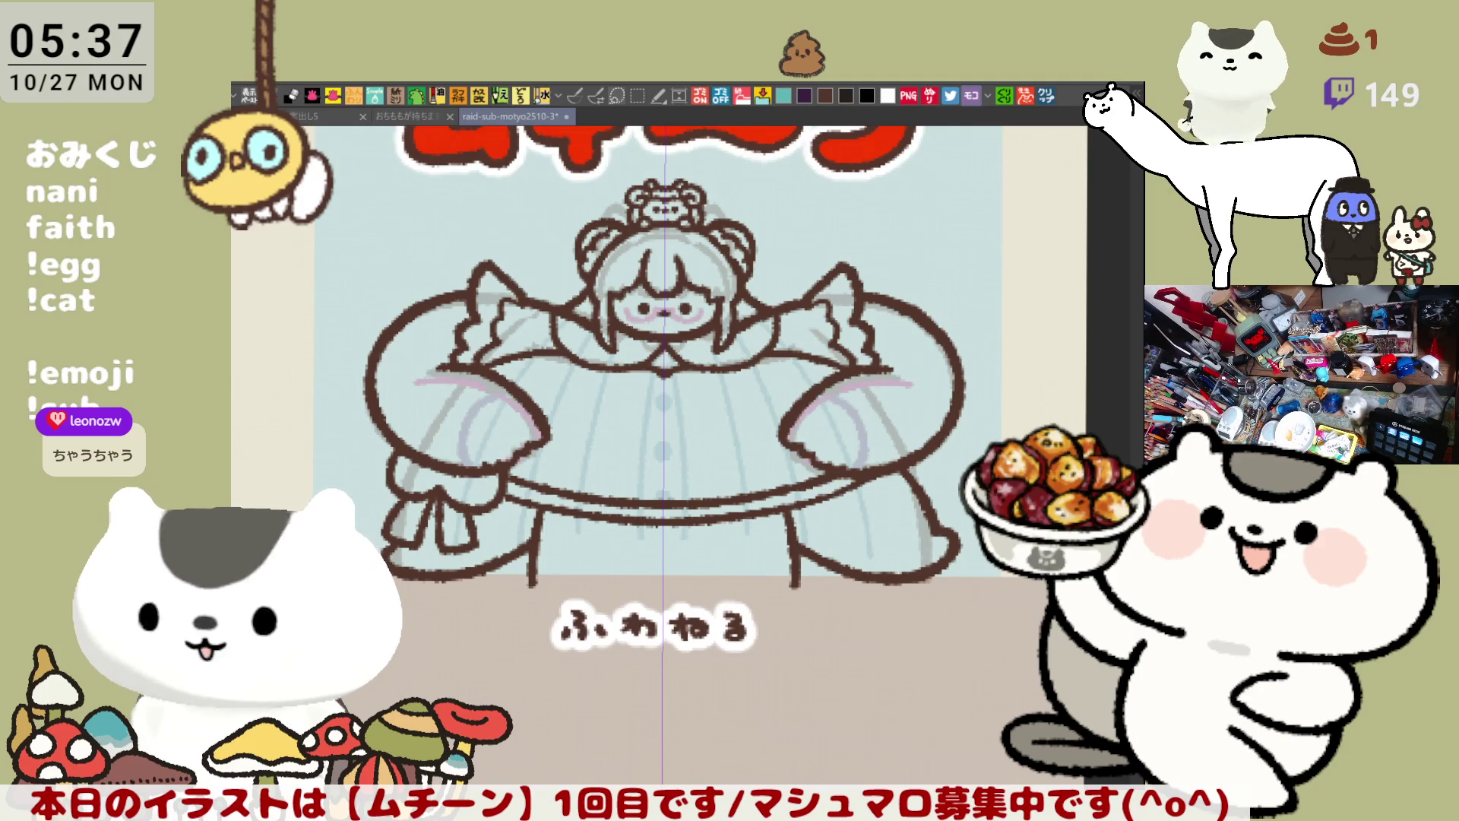
Step: Draw the mirrored skirt hem outline with the pen, redrawing it once, then zoom out
mouse_move(684, 496)
left_mouse_down()
mouse_move(749, 491)
mouse_move(654, 475)
left_mouse_up()
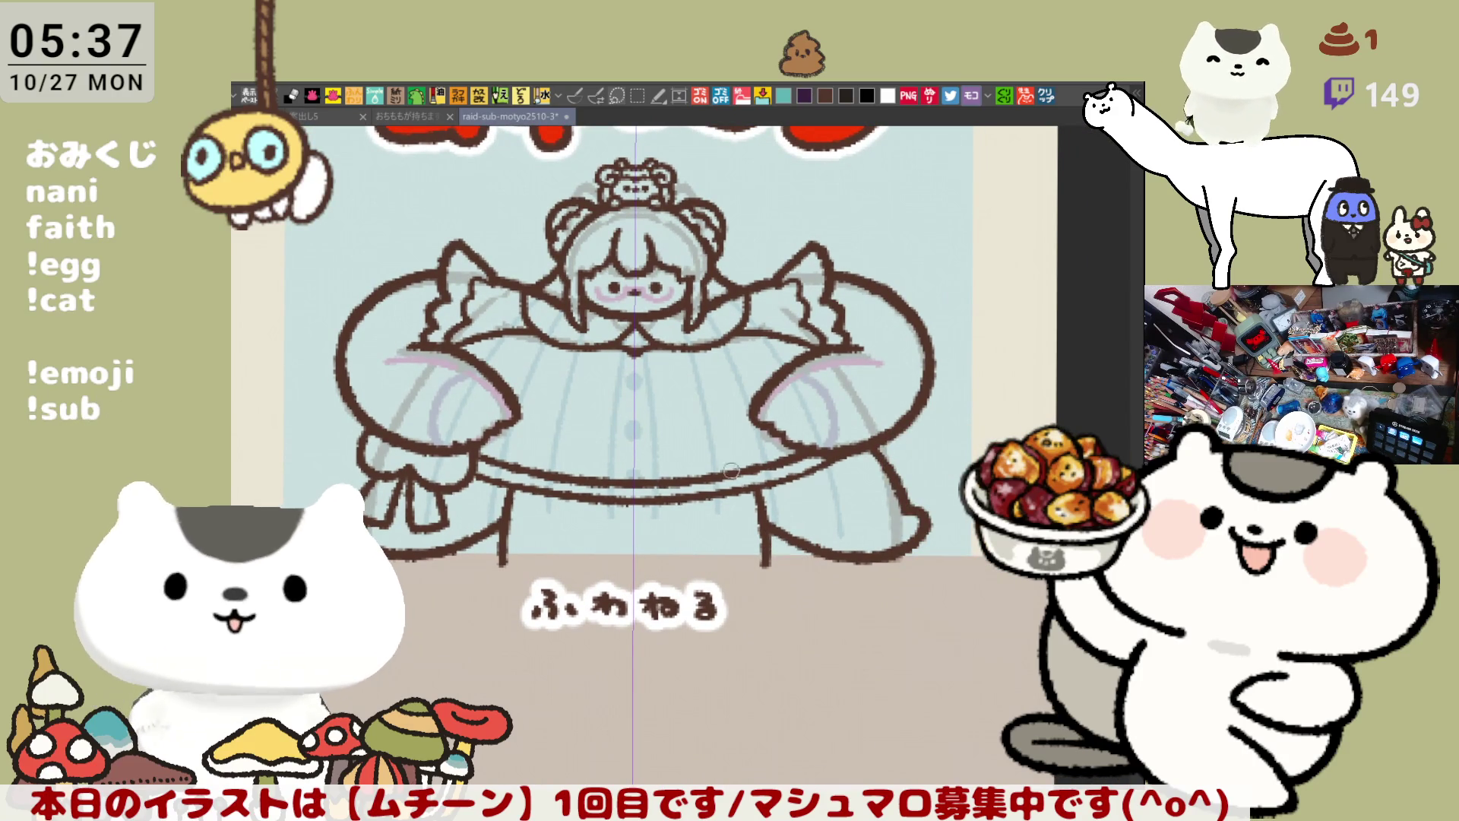
left_click(573, 98)
left_click_drag(765, 540, 855, 577)
key("ctrl+z")
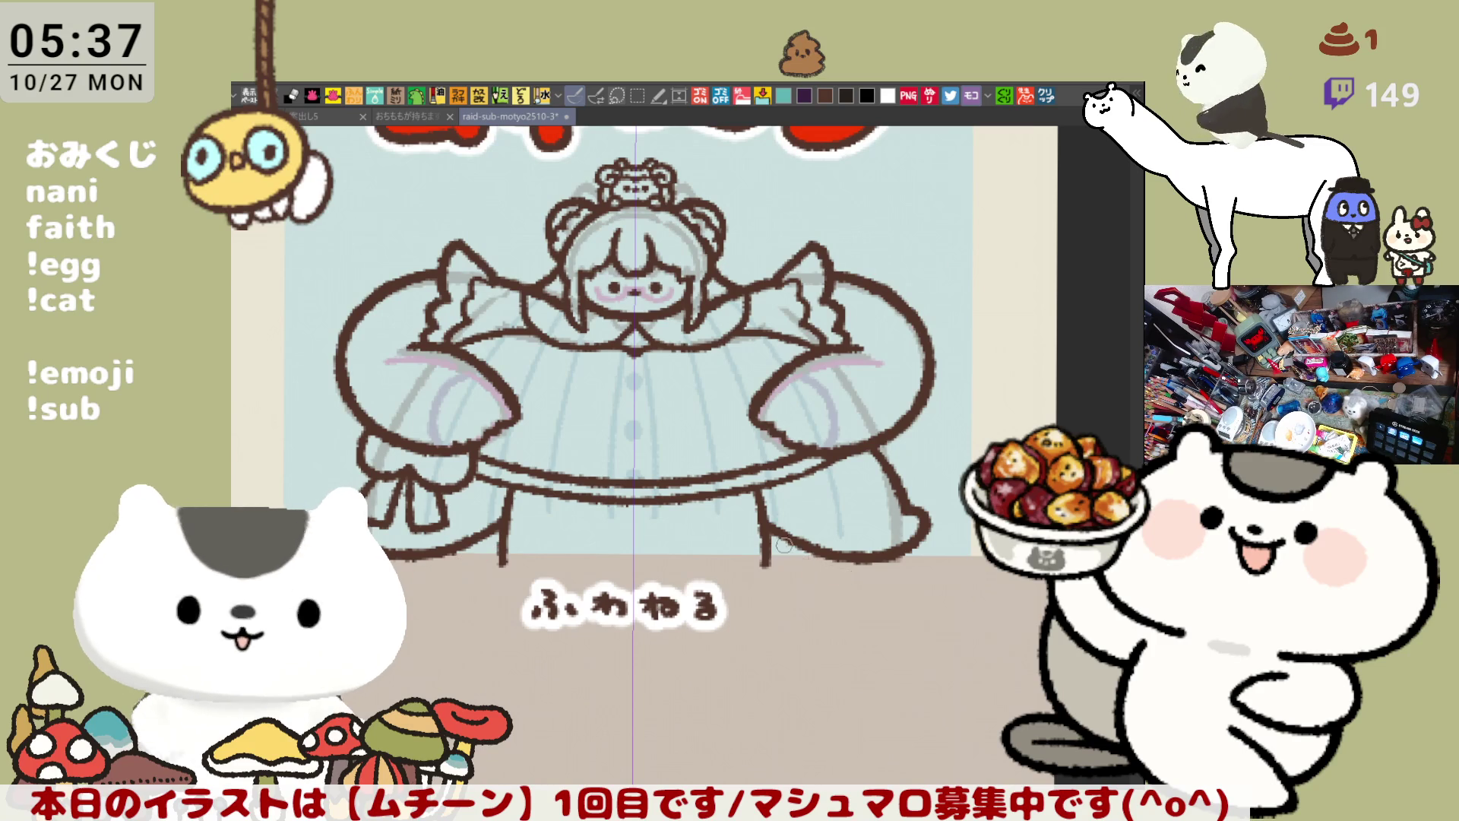
mouse_move(768, 534)
left_mouse_down()
mouse_move(848, 576)
mouse_move(905, 571)
mouse_move(940, 528)
mouse_move(925, 552)
left_mouse_up()
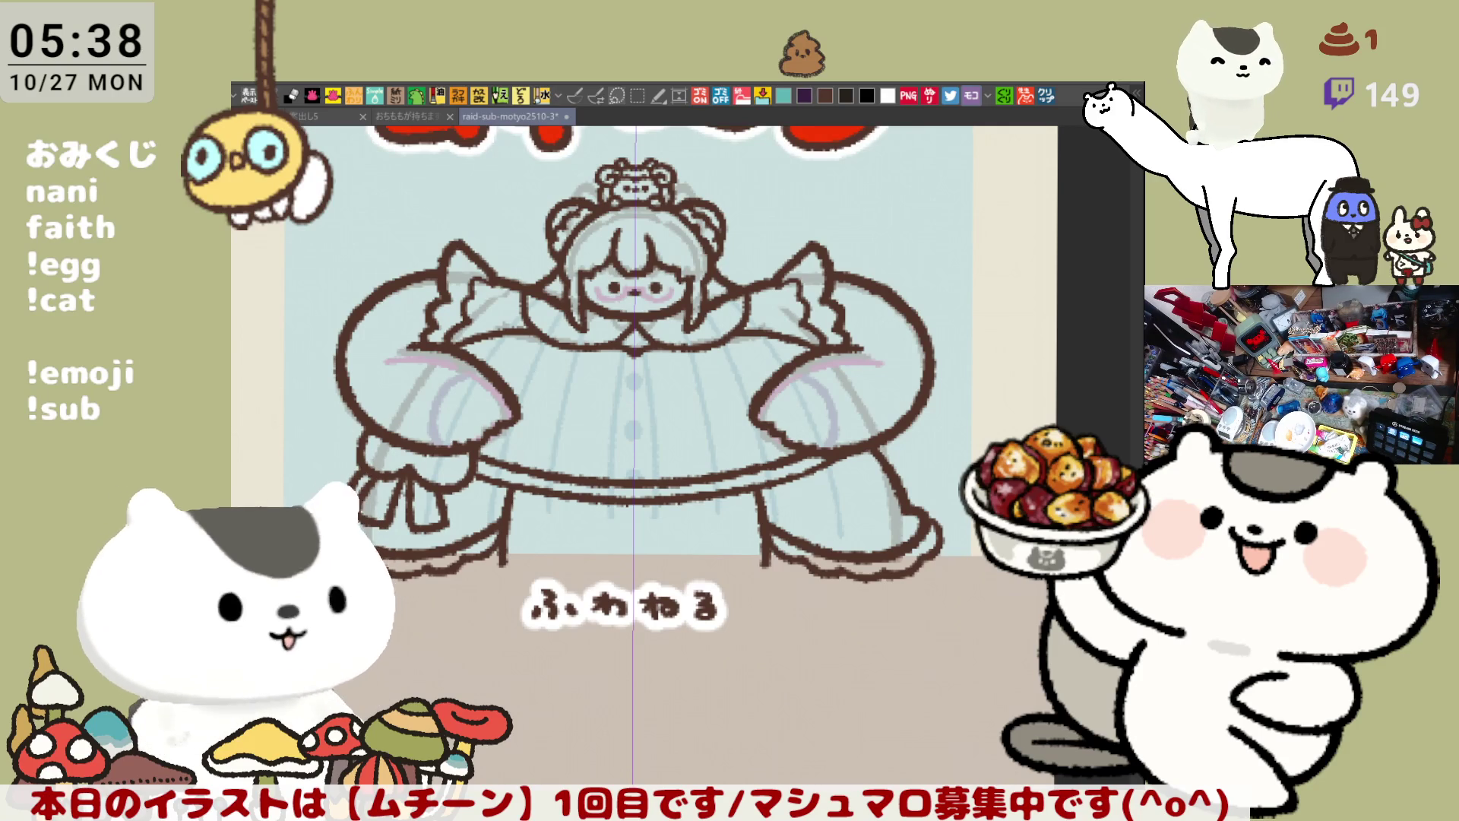
left_click_drag(578, 538, 611, 478)
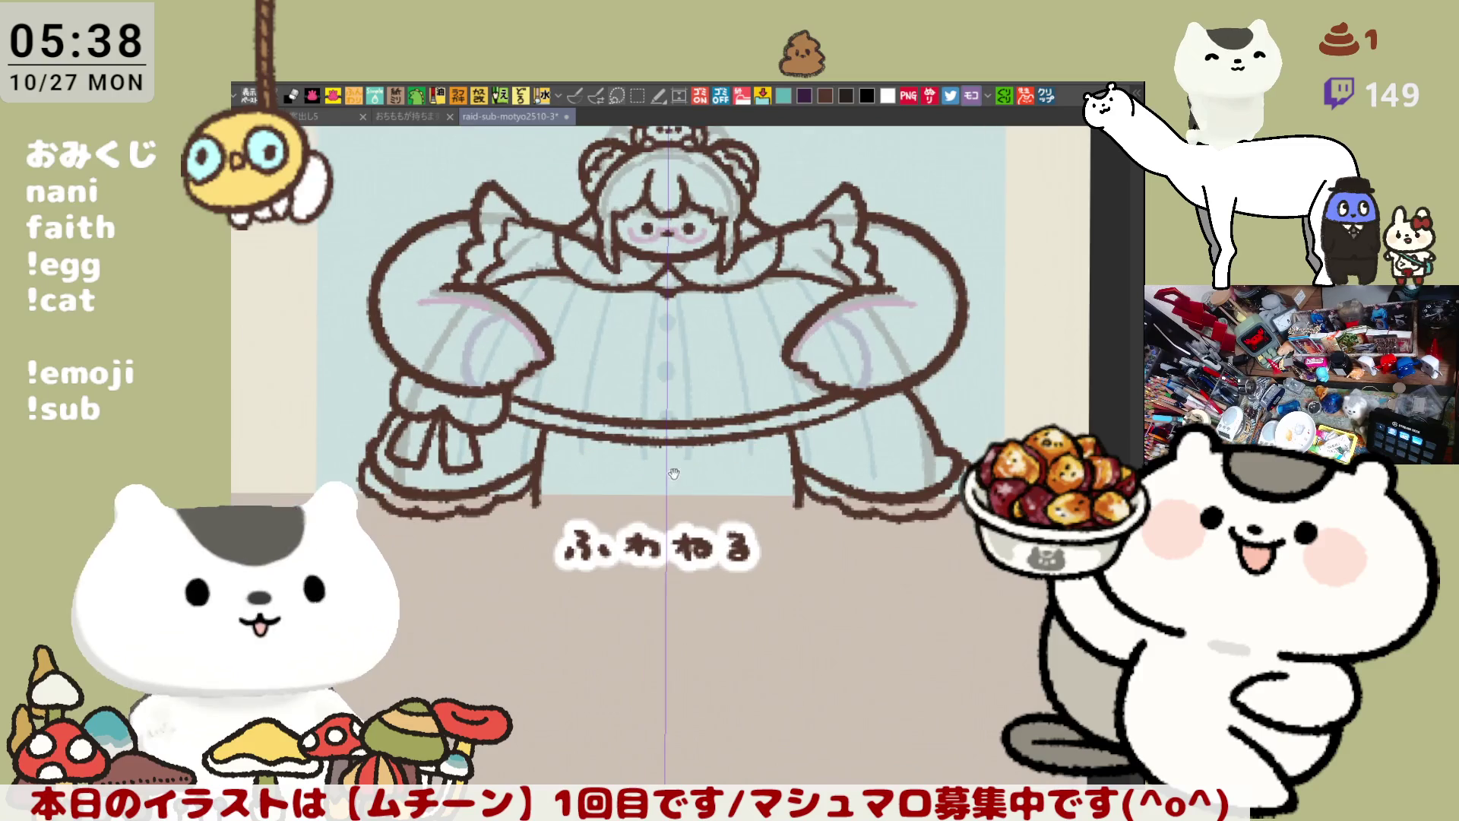
scroll(610, 478, "down", 2)
scroll(603, 577, "down", 3)
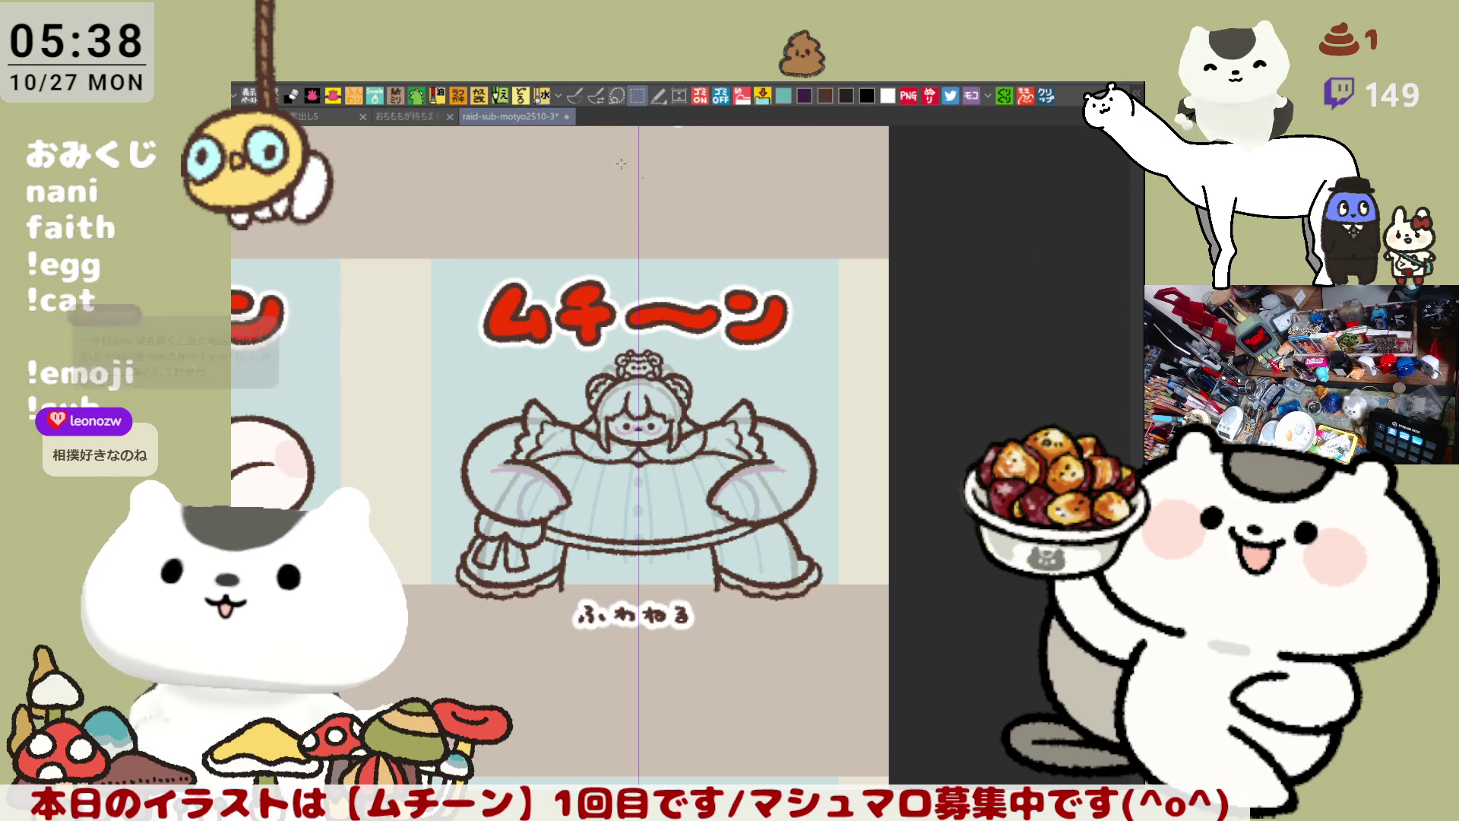
Step: Box-select the girl and caption and nudge them upward with Move
left_click_drag(888, 678, 398, 232)
left_click(709, 705)
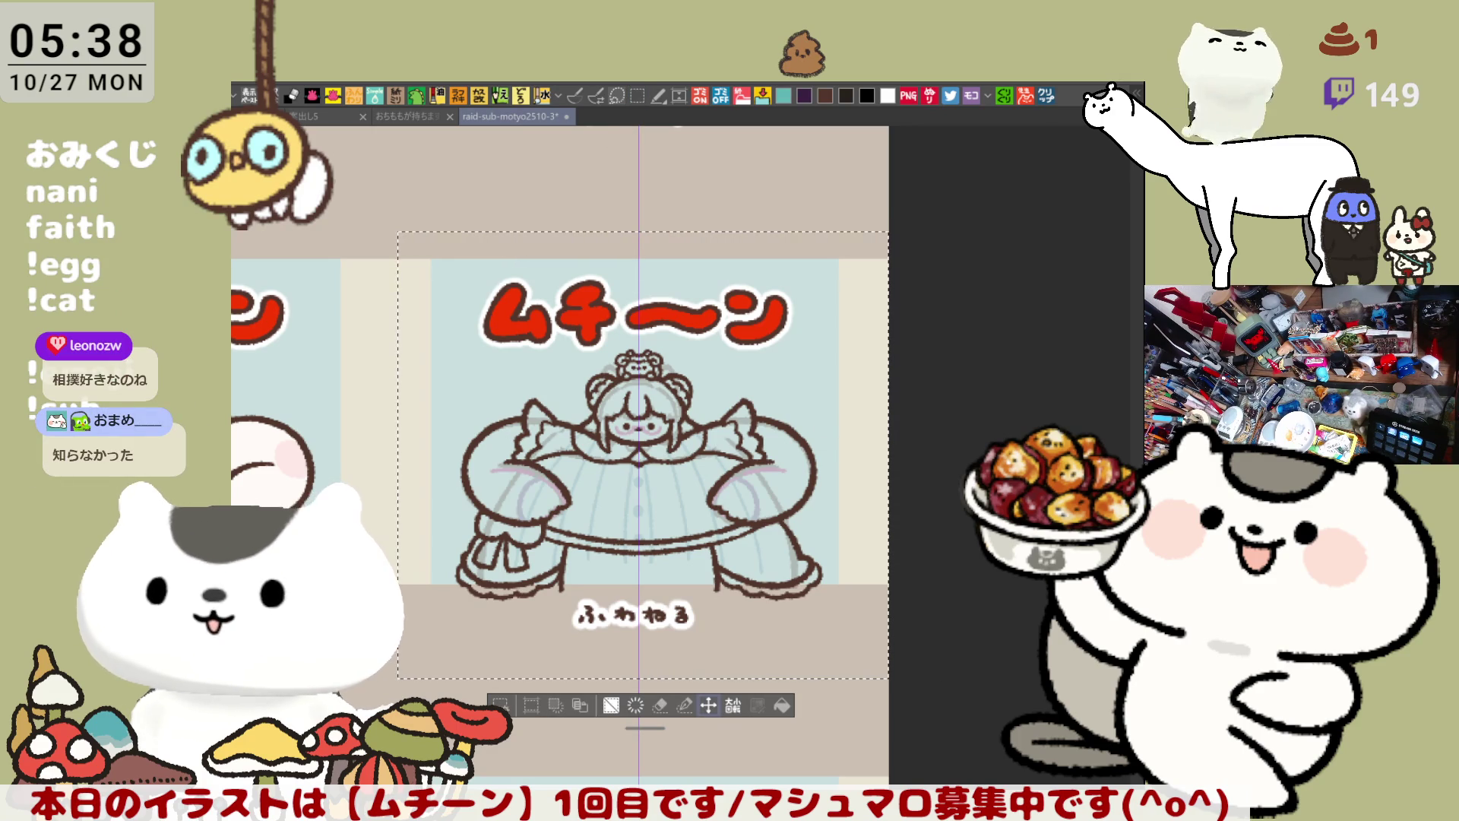
left_click_drag(777, 582, 777, 560)
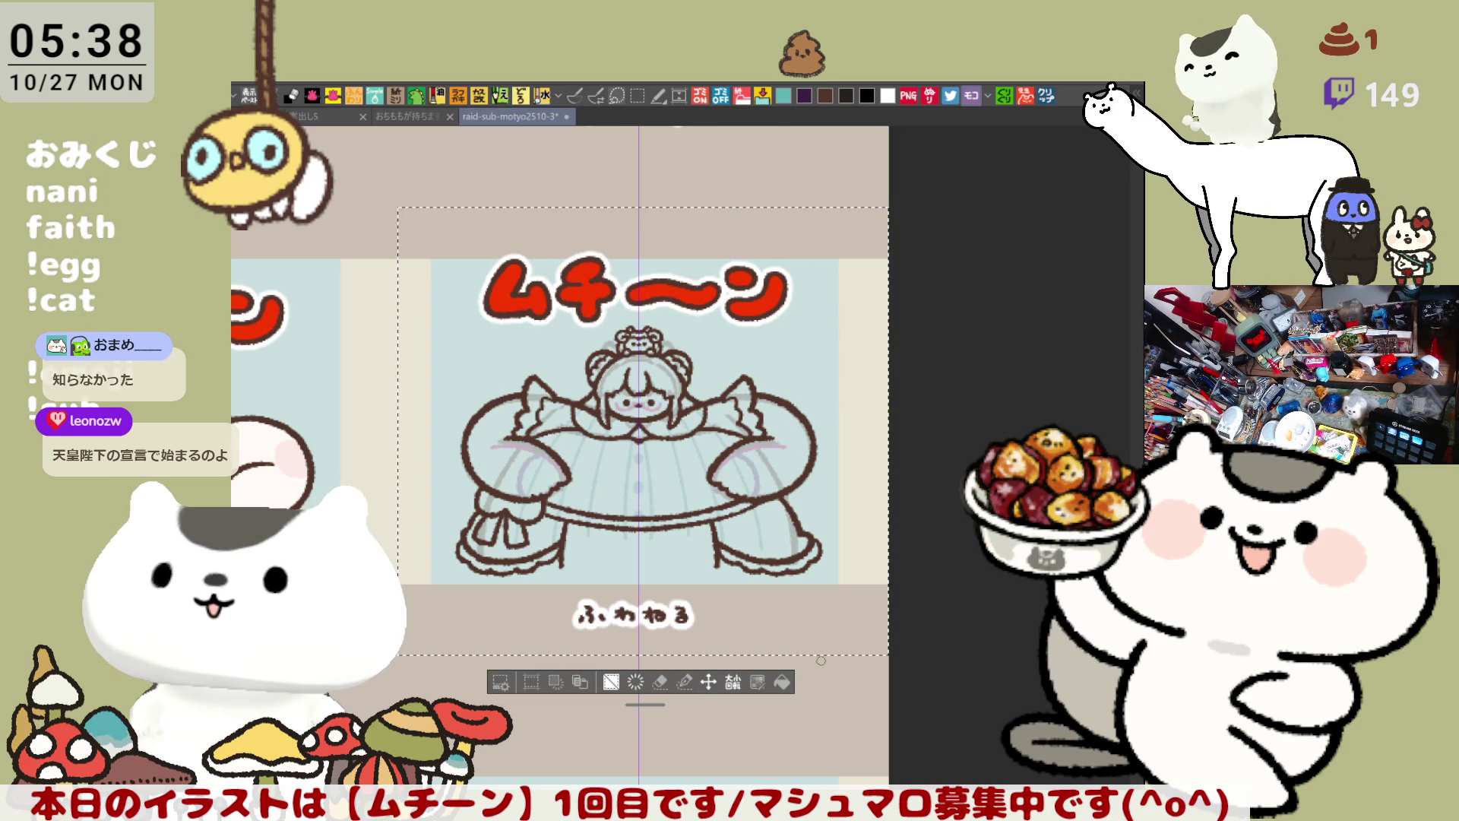
scroll(821, 660, "up", 3)
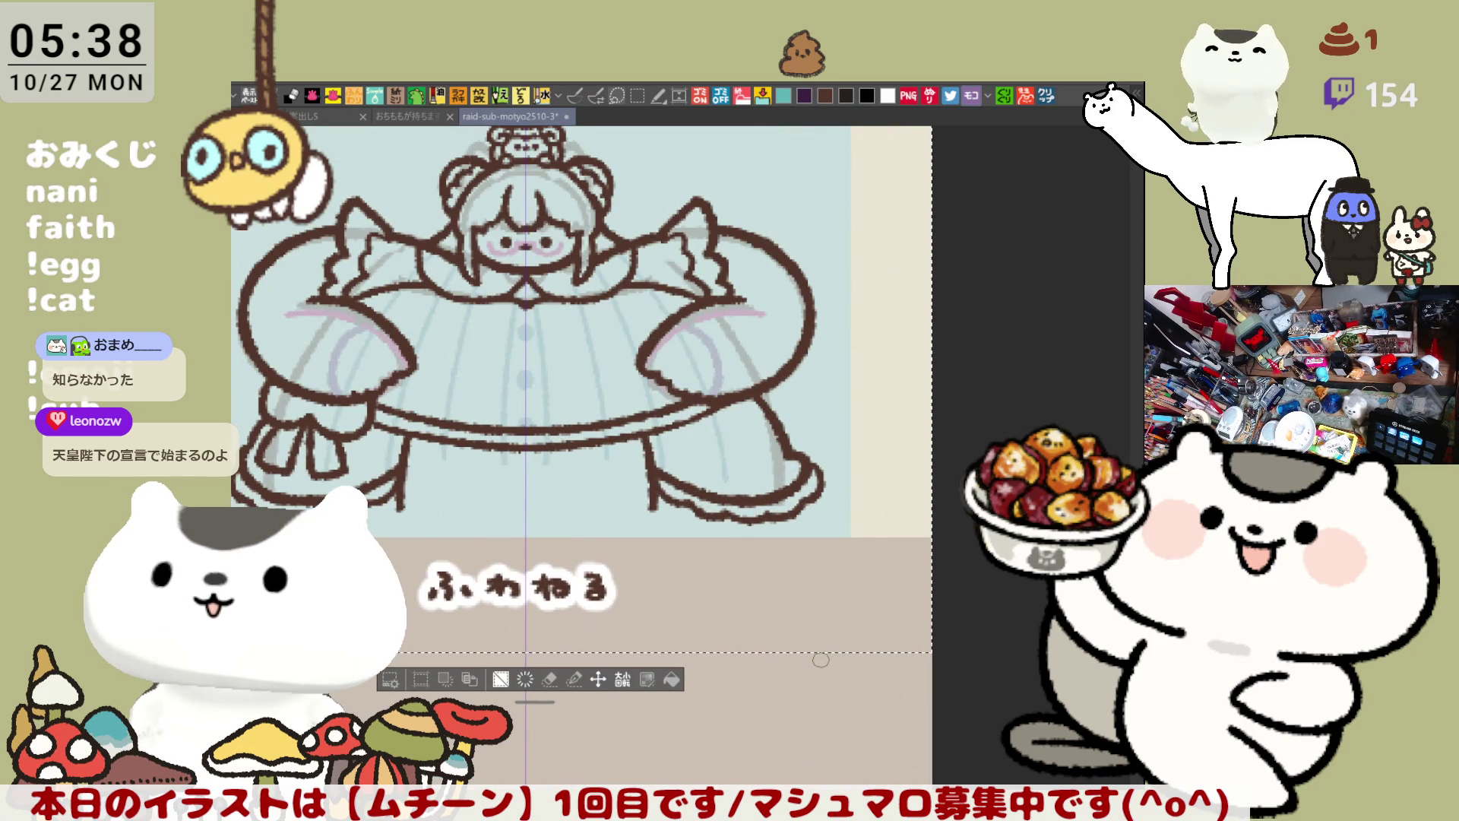
Step: Deselect, then draw short mirrored vertical lines down the skirt sides and extend the left hem
key("ctrl+d")
left_click_drag(539, 446, 720, 484)
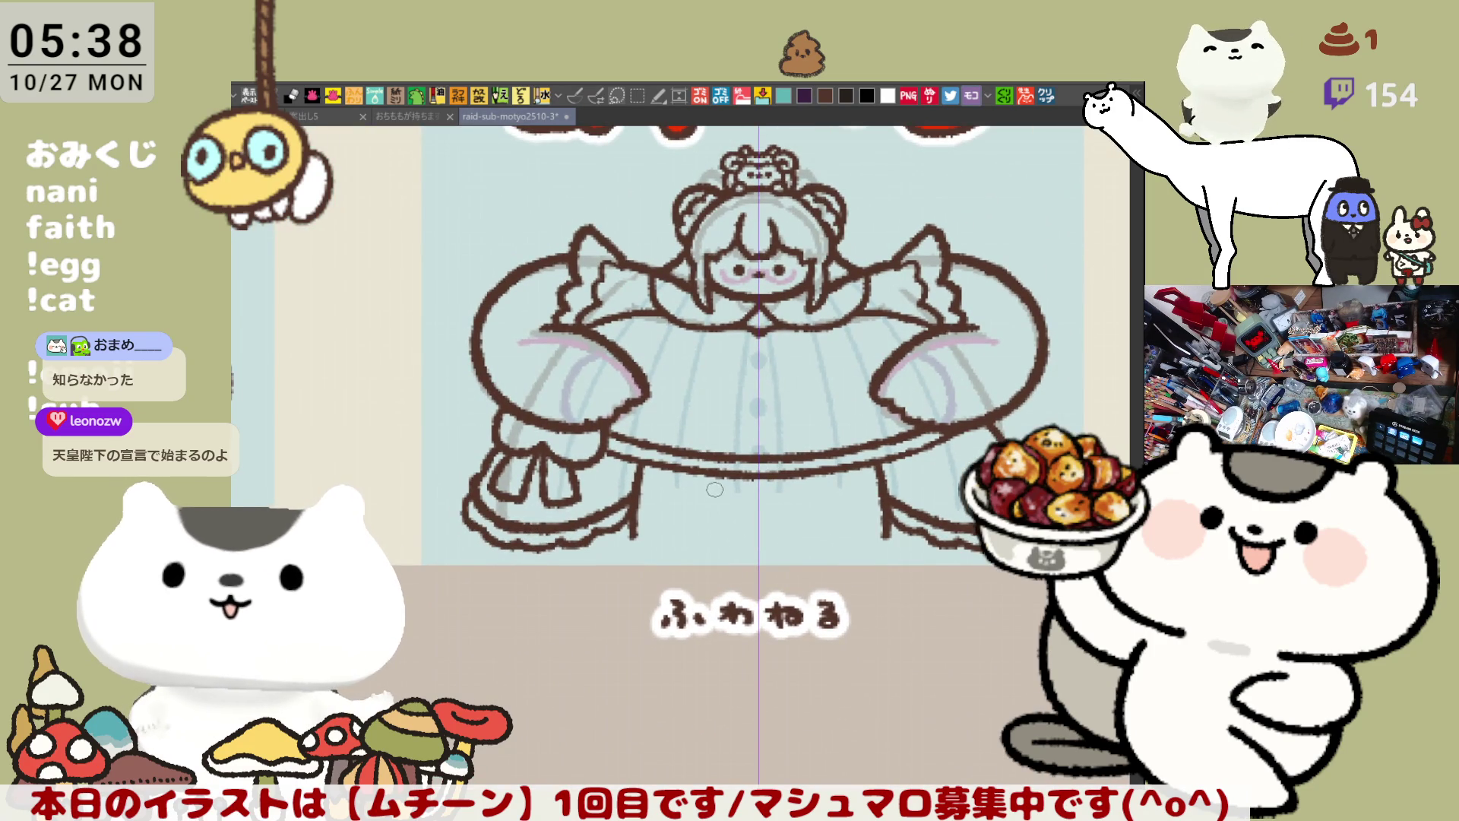
left_click_drag(630, 530, 631, 569)
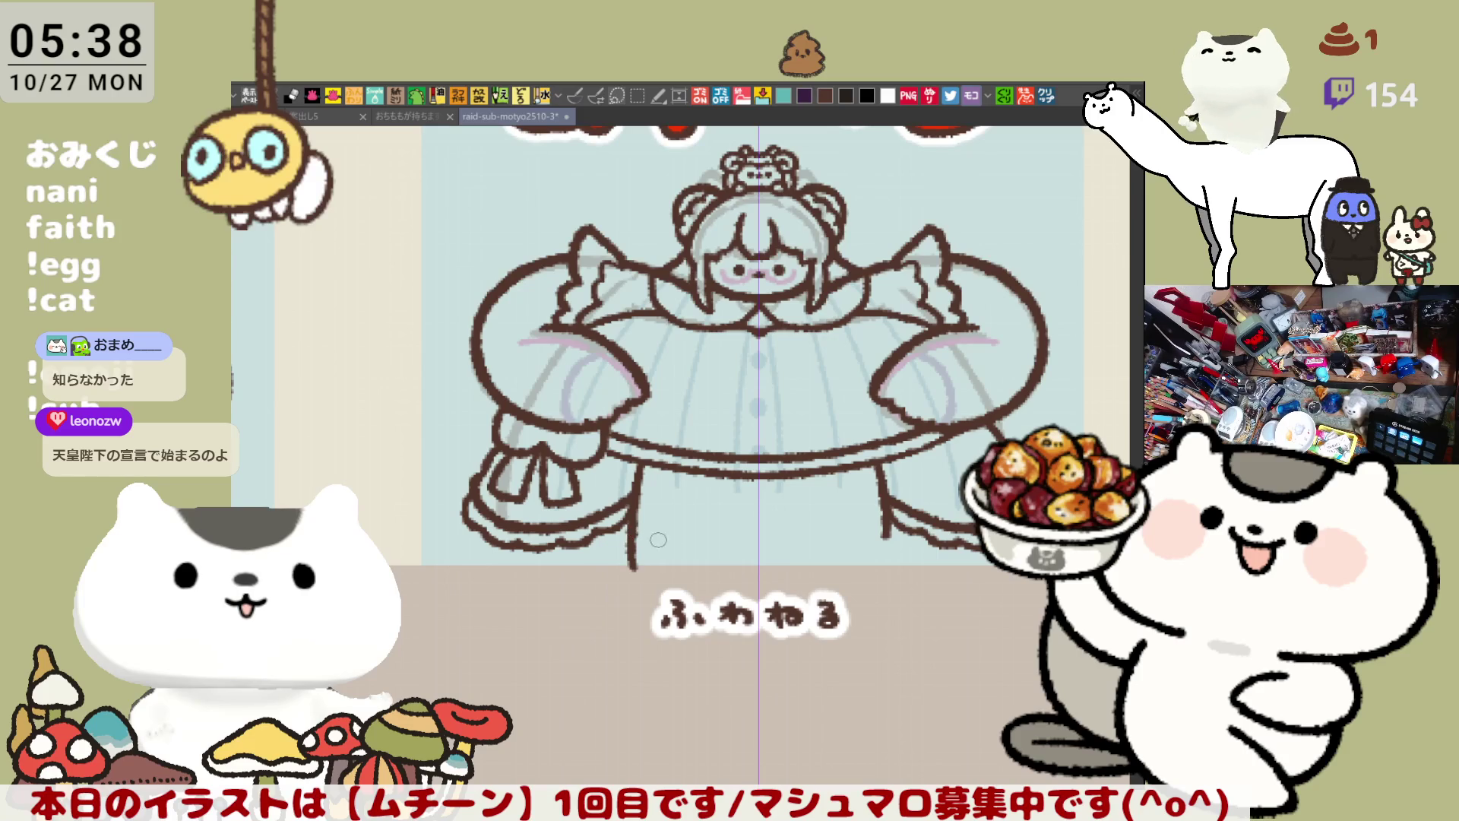
key("ctrl+z")
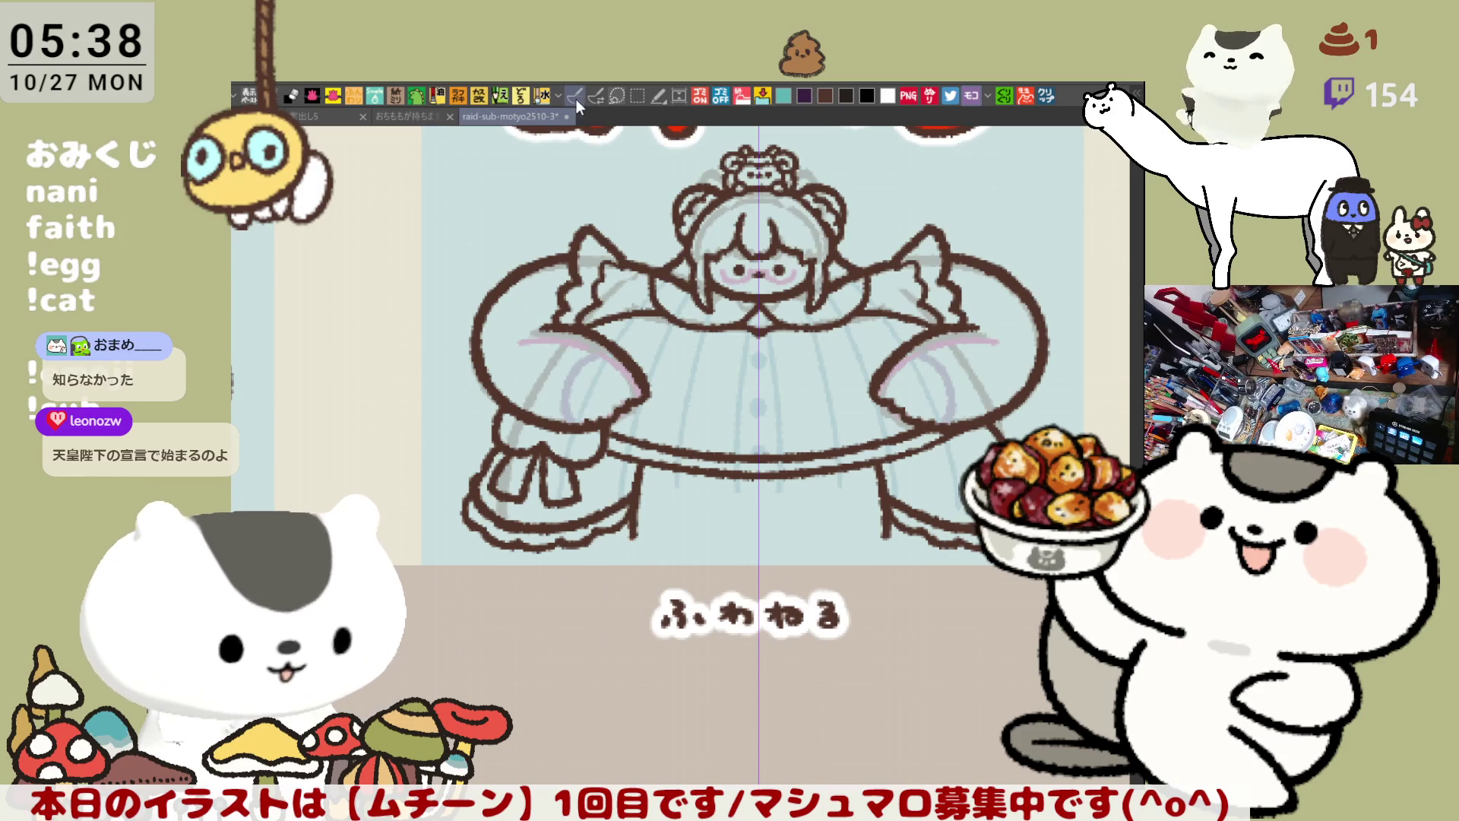
left_click_drag(631, 536, 632, 572)
key("ctrl+z")
left_click_drag(630, 522, 632, 570)
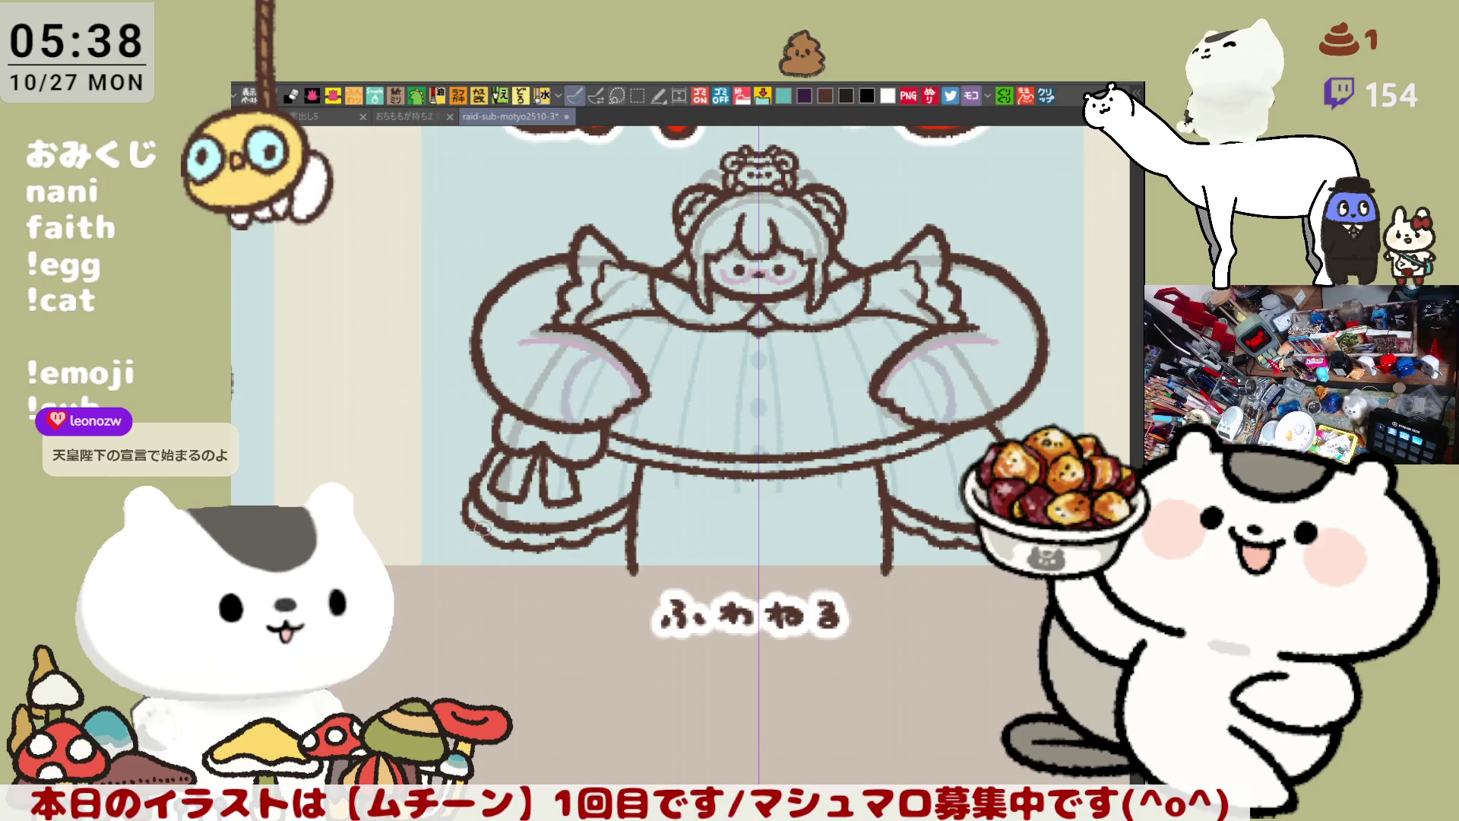
left_click_drag(477, 524, 465, 566)
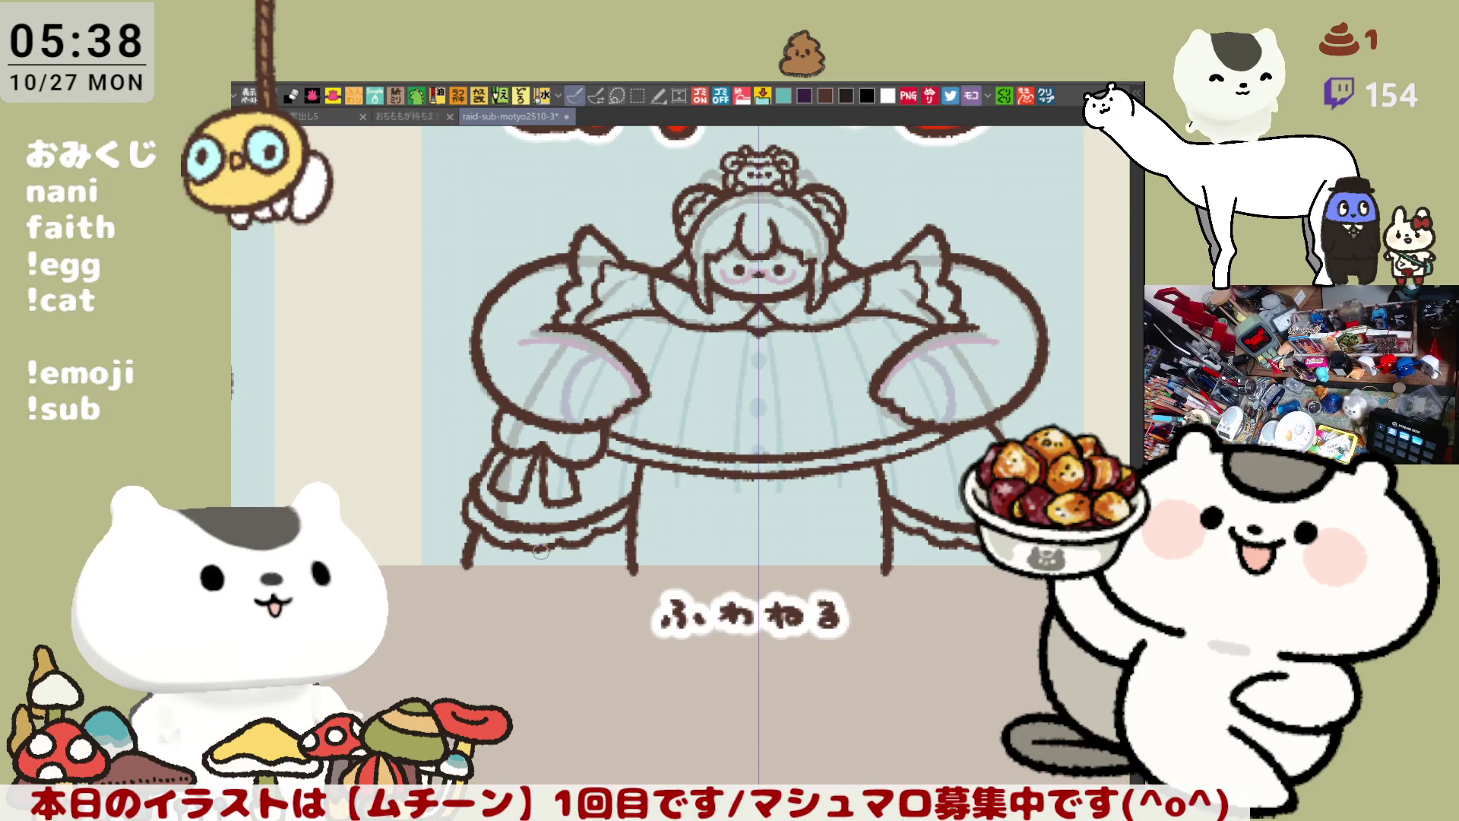
scroll(539, 558, "up", 2)
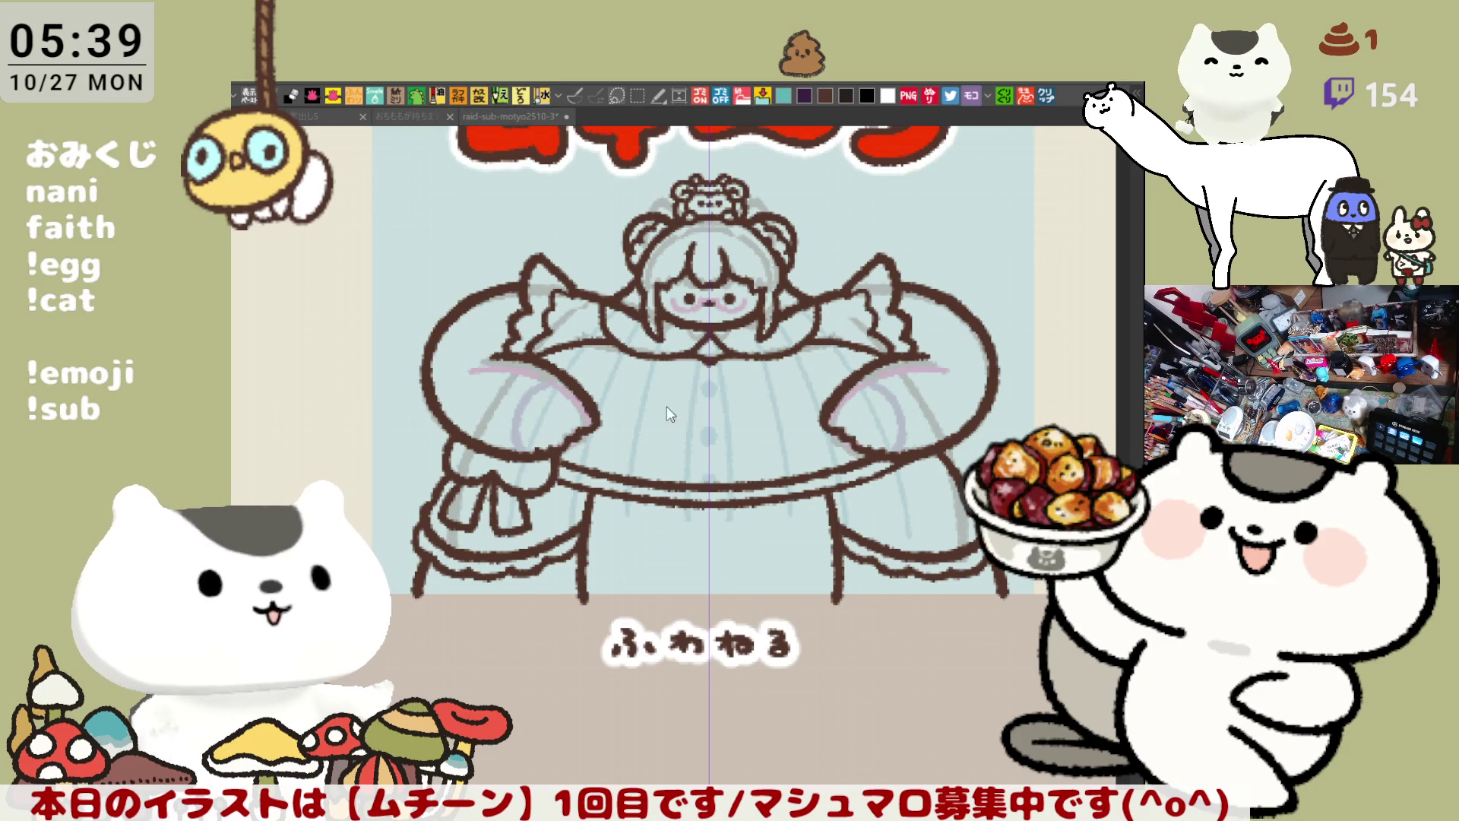
mouse_move(641, 395)
left_mouse_down()
mouse_move(678, 525)
mouse_move(636, 464)
left_mouse_up()
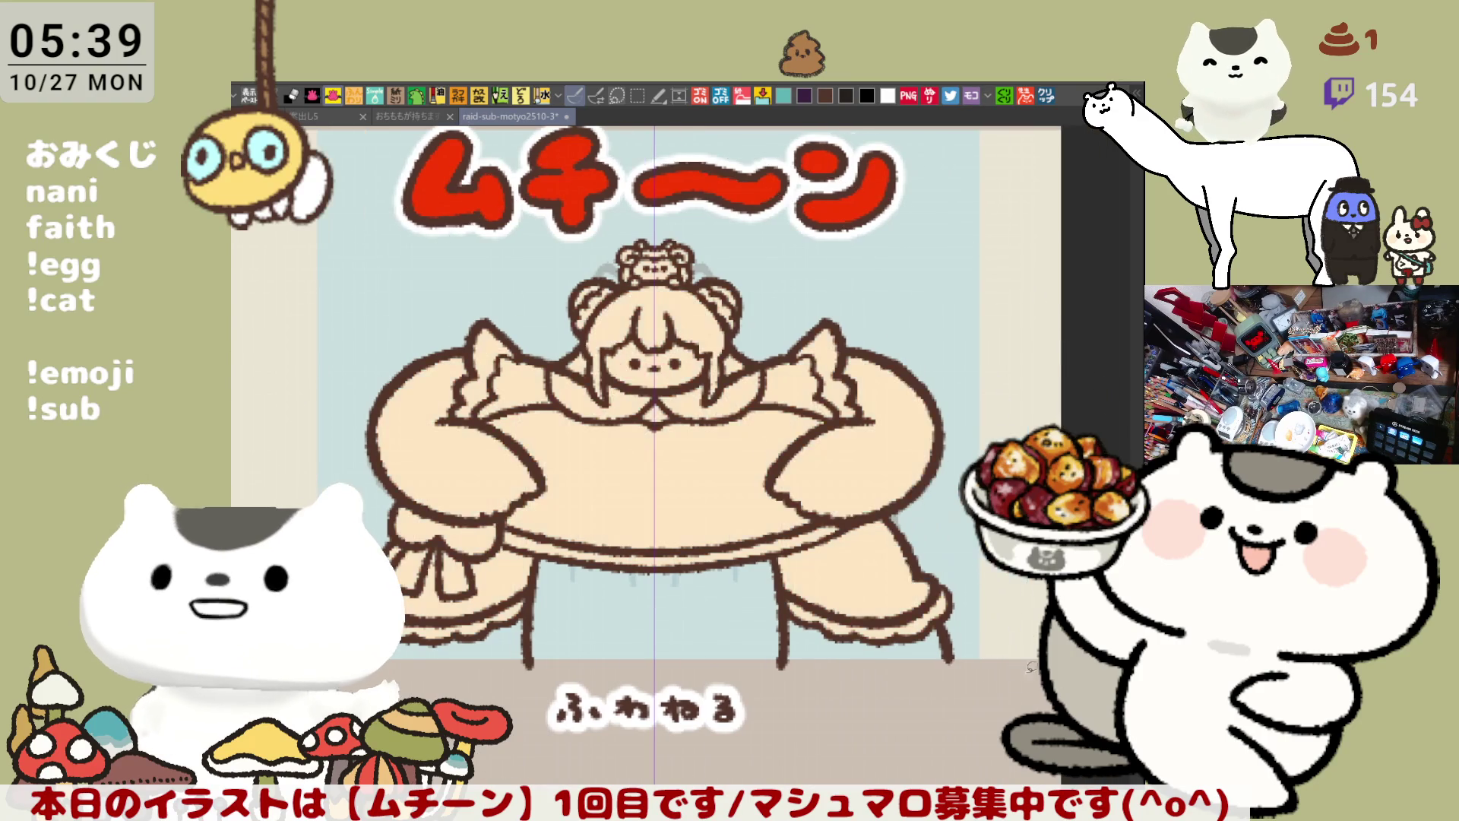
Step: Check the line art without the beige fill, save, and draw a long line along the bottom
key("ctrl+z")
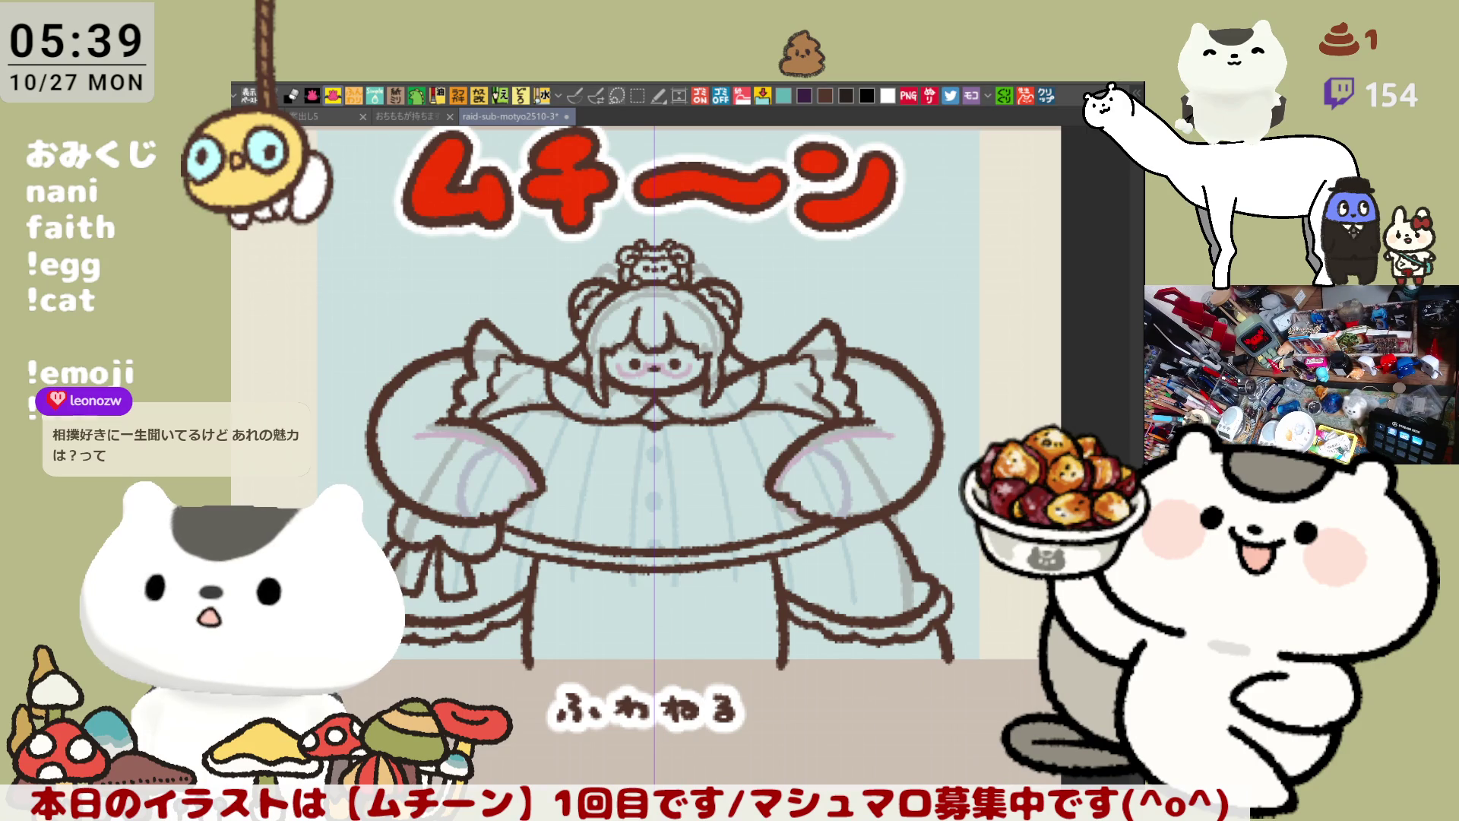
key("ctrl+s")
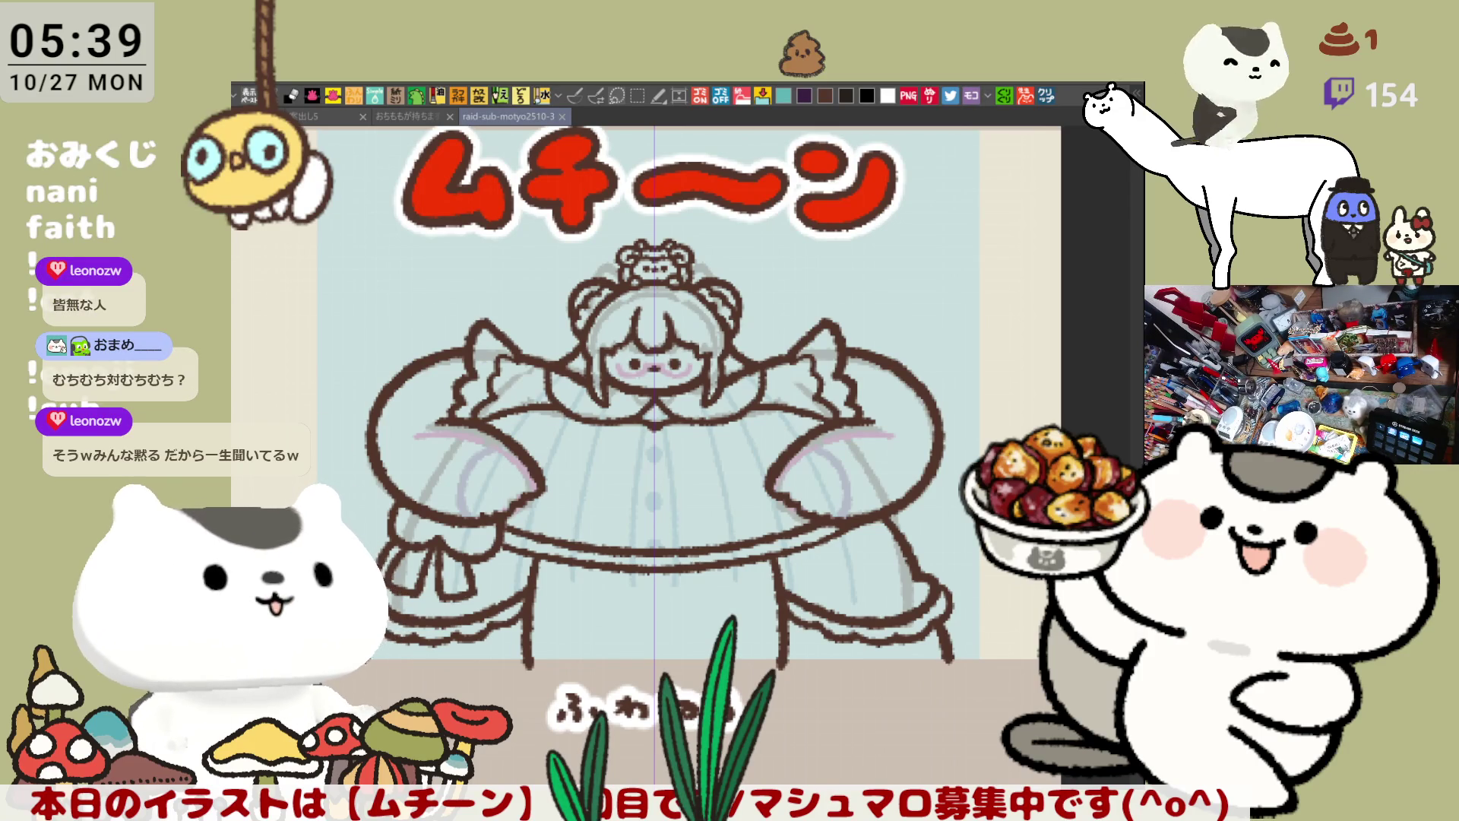
left_click_drag(388, 658, 956, 665)
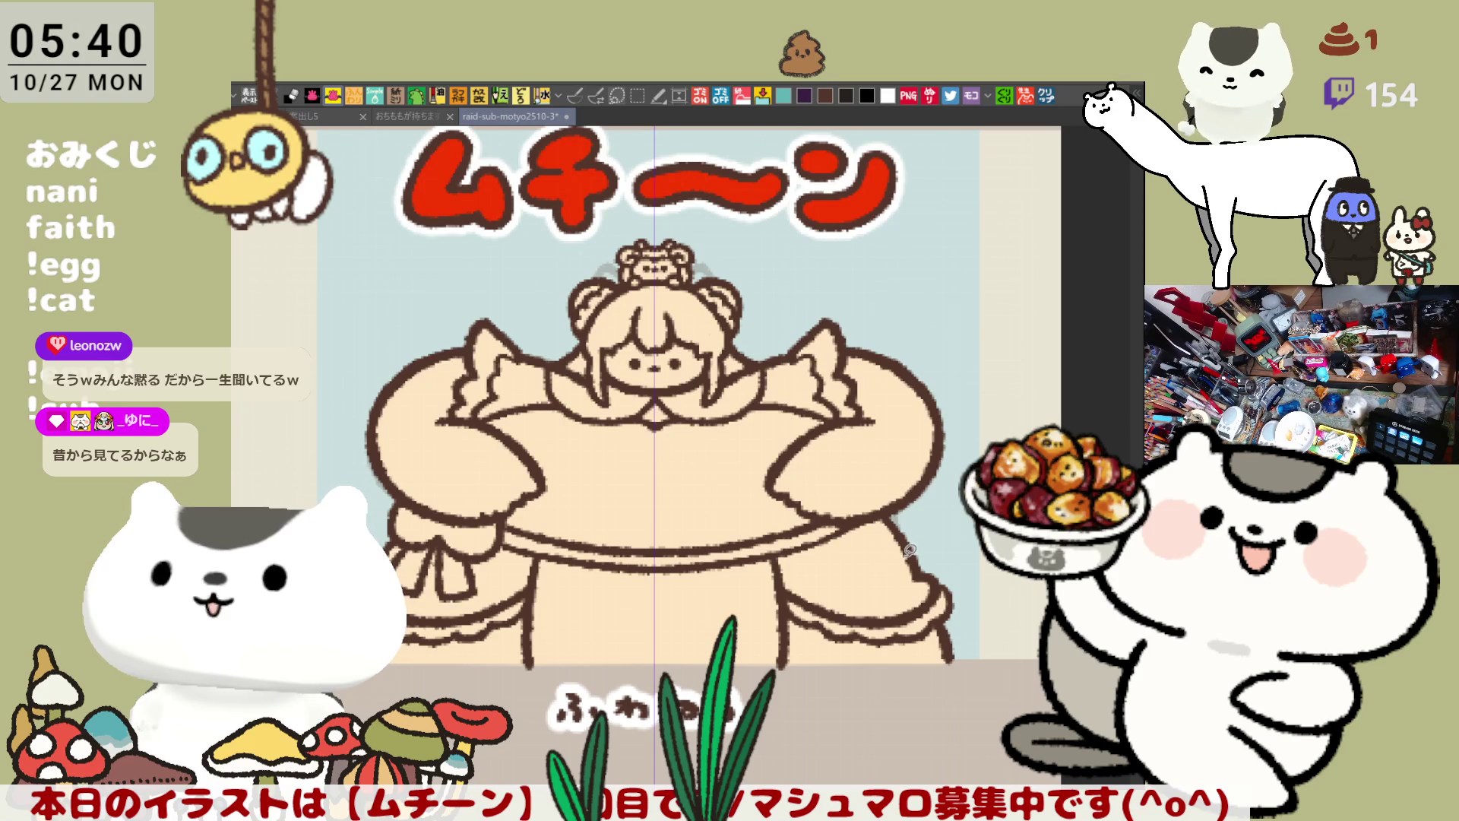
Step: Zoom in and pan up to show the top of the chibi's head
scroll(881, 545, "up", 5)
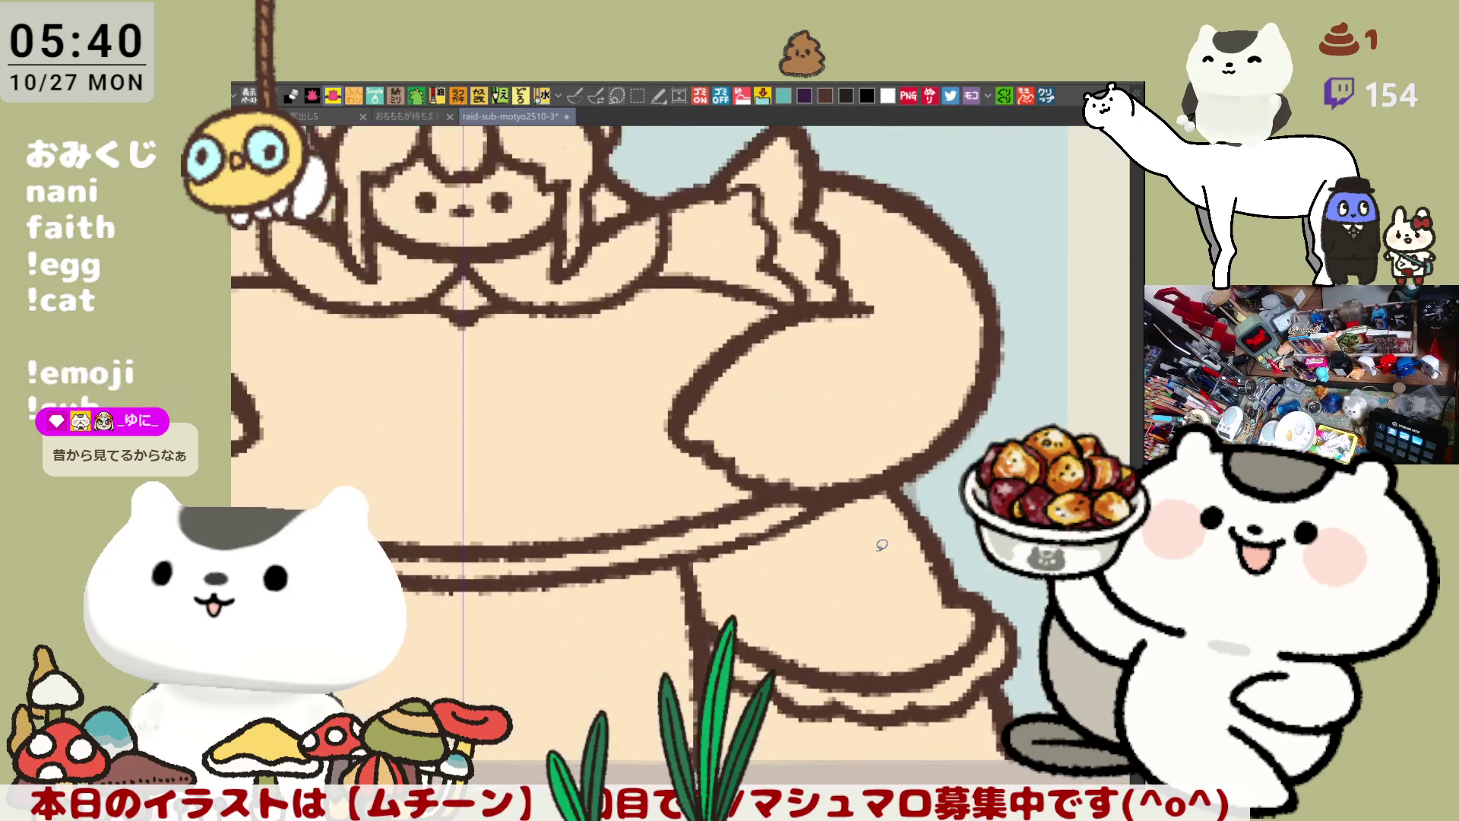
scroll(882, 545, "down", 3)
scroll(971, 584, "up", 2)
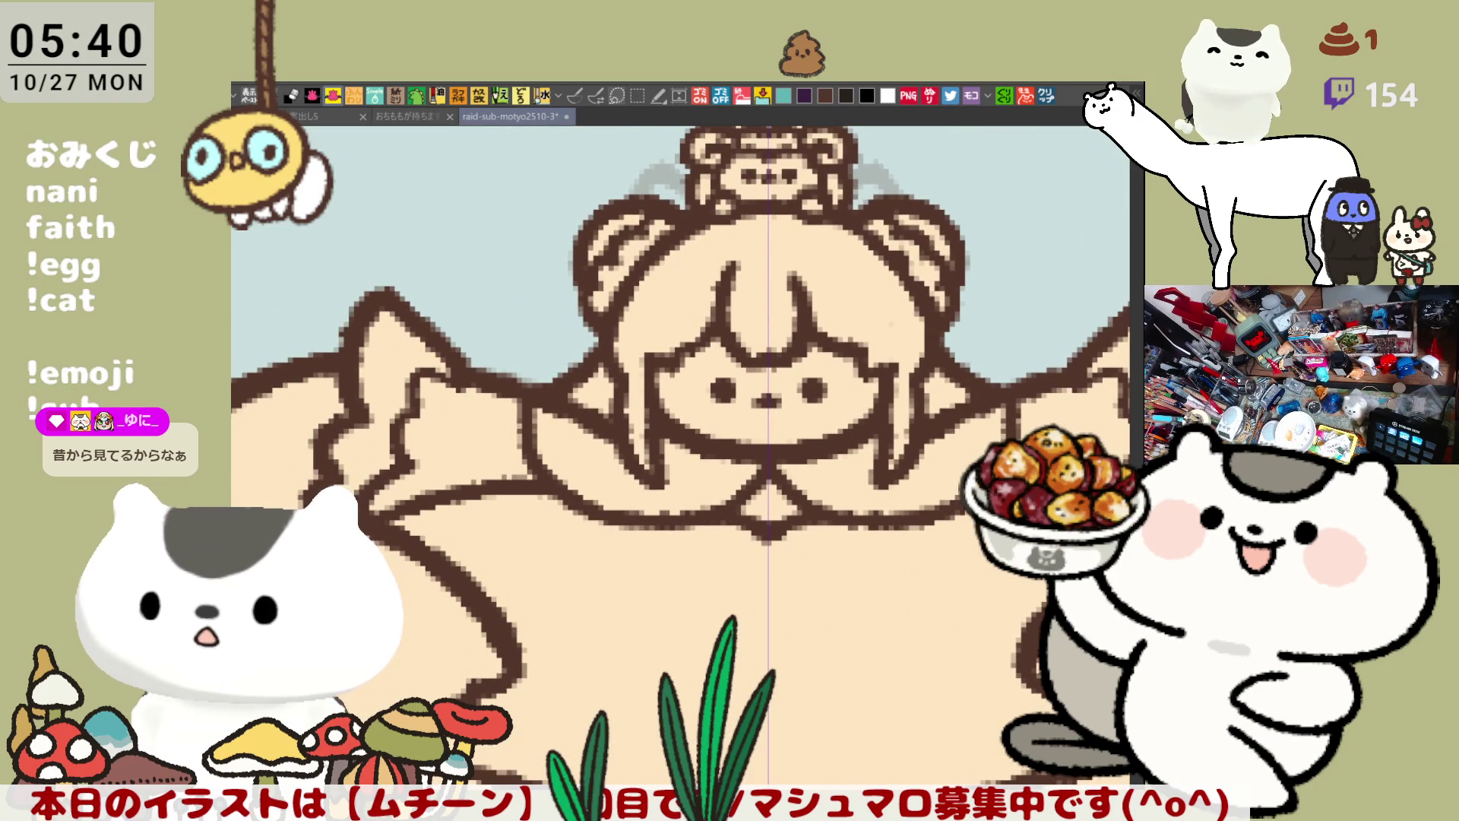
left_click_drag(893, 514, 916, 621)
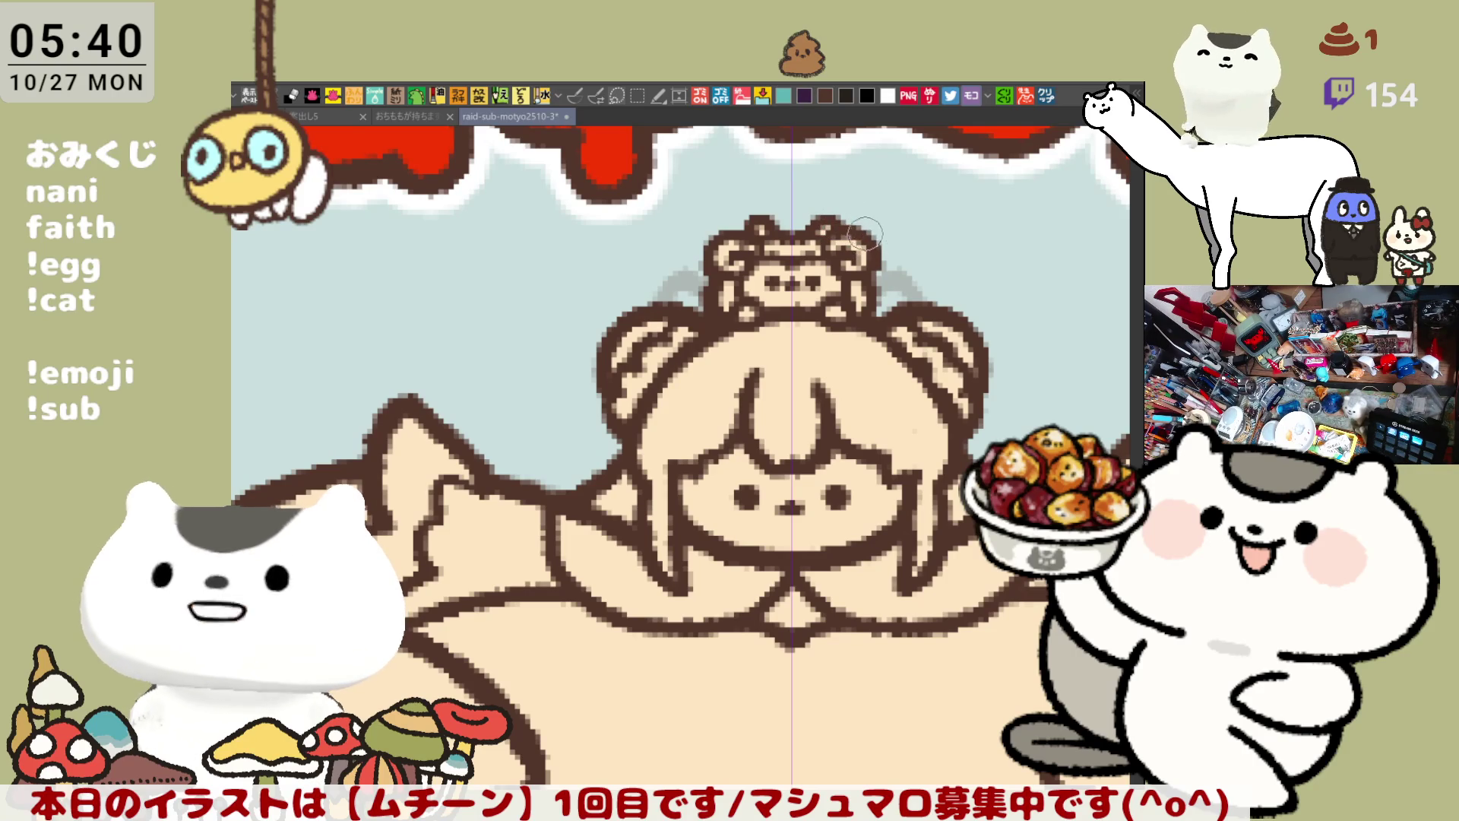
Step: Zoom in and pan so the chibi's face and upper dress fill the view
left_click_drag(883, 291, 752, 268)
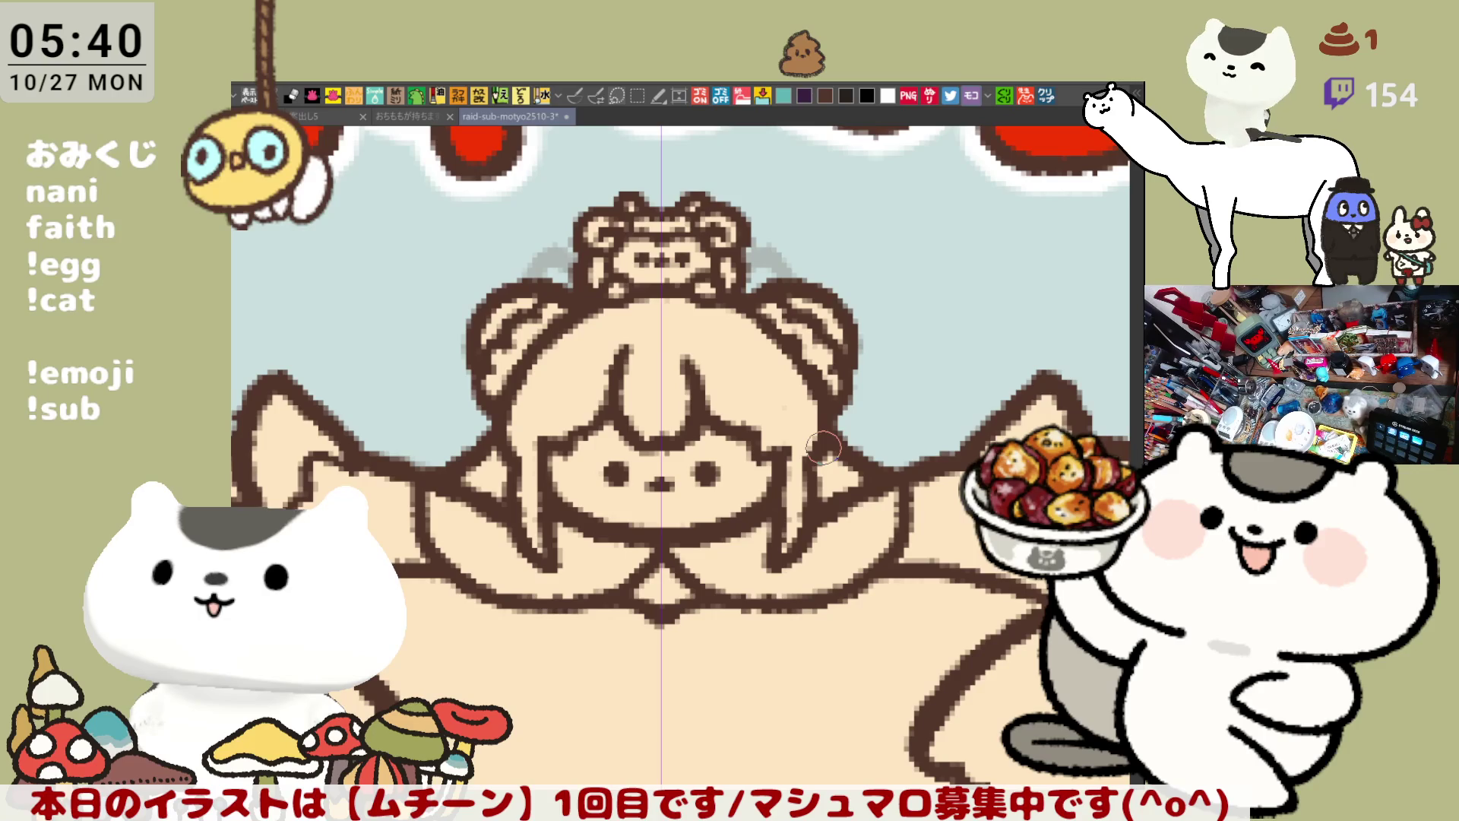
scroll(823, 448, "down", 1)
scroll(823, 448, "down", 3)
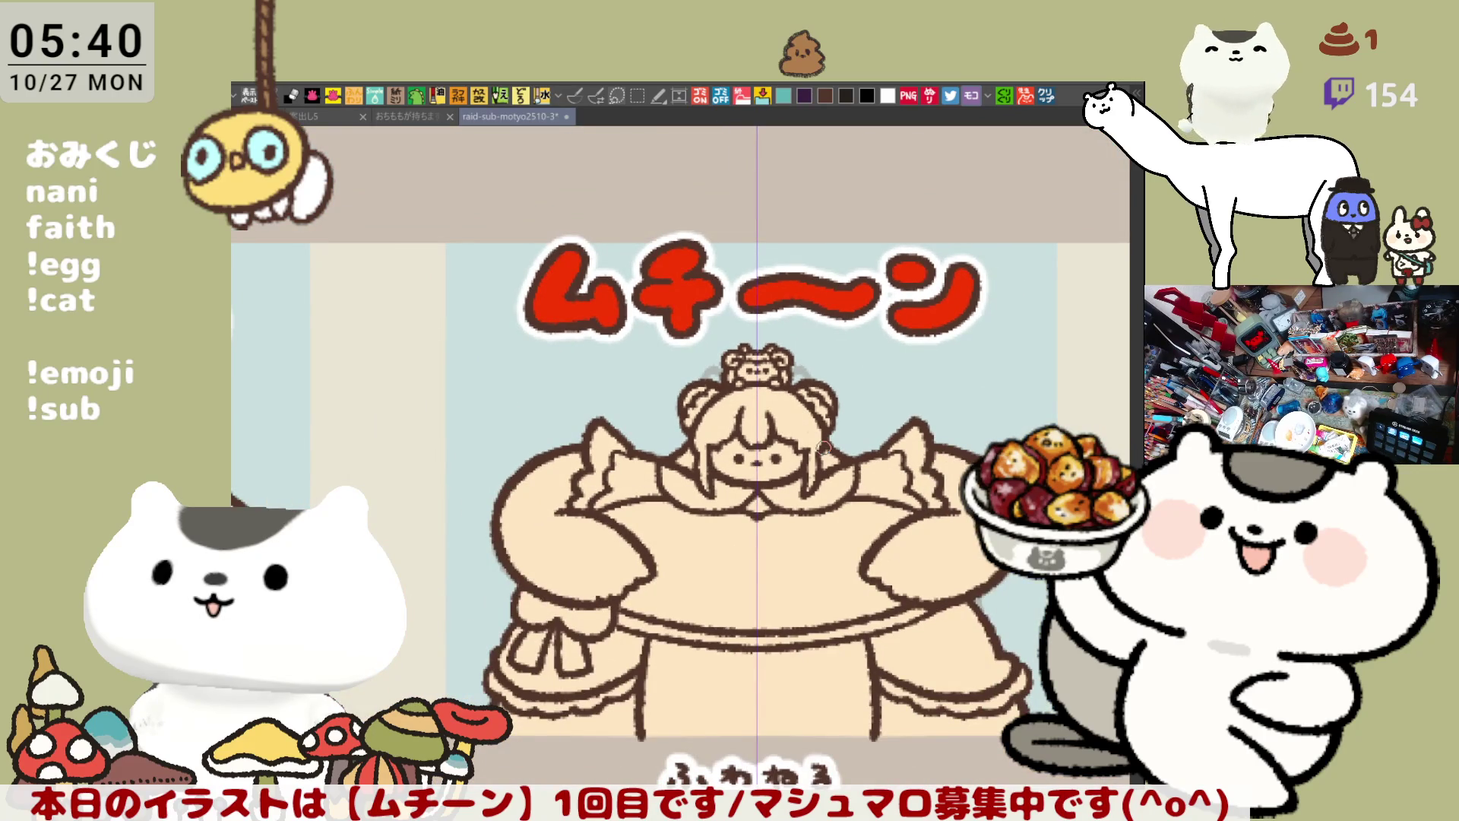
scroll(825, 449, "up", 4)
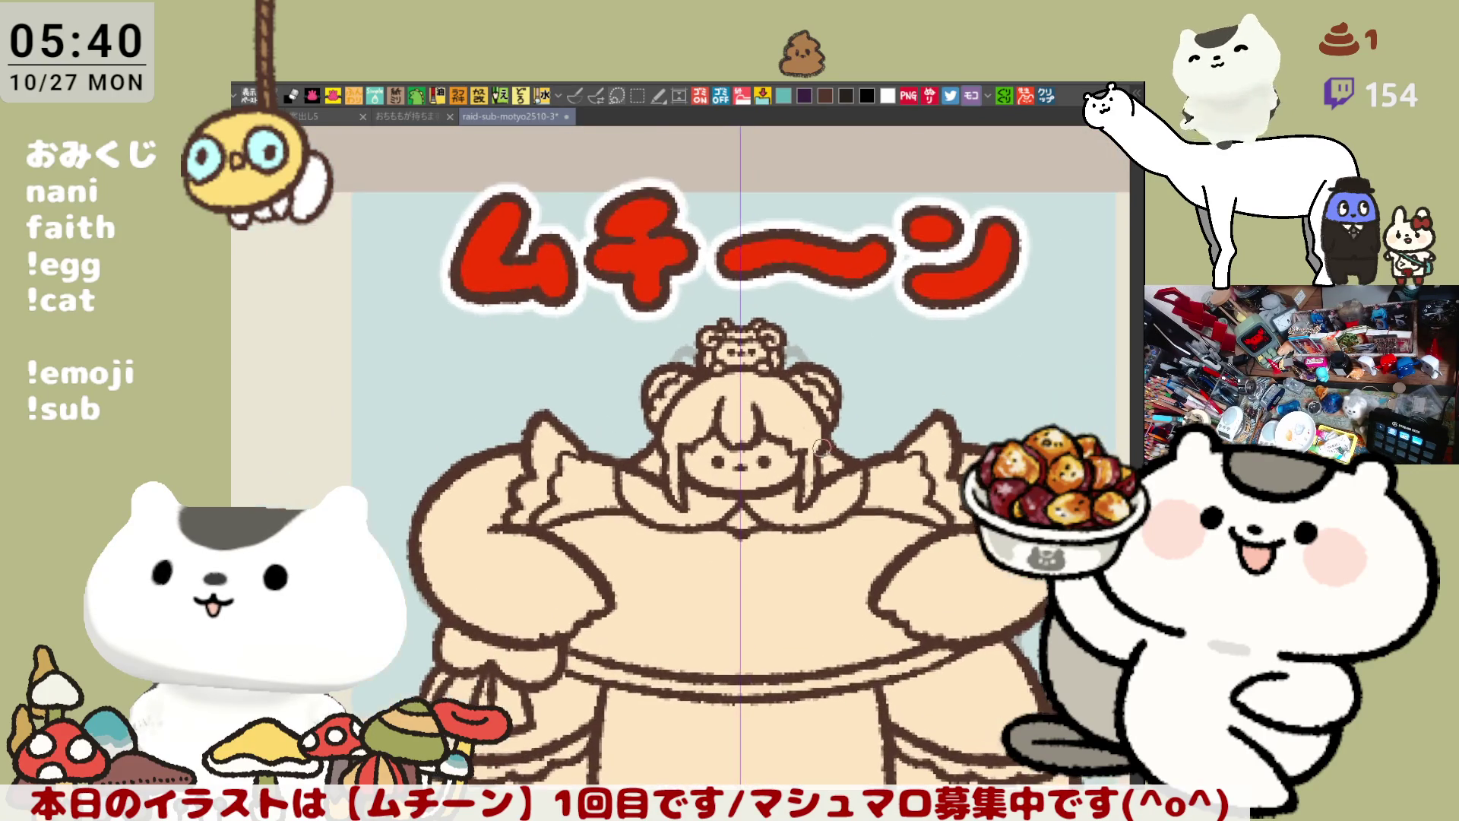
left_click_drag(440, 470, 534, 420)
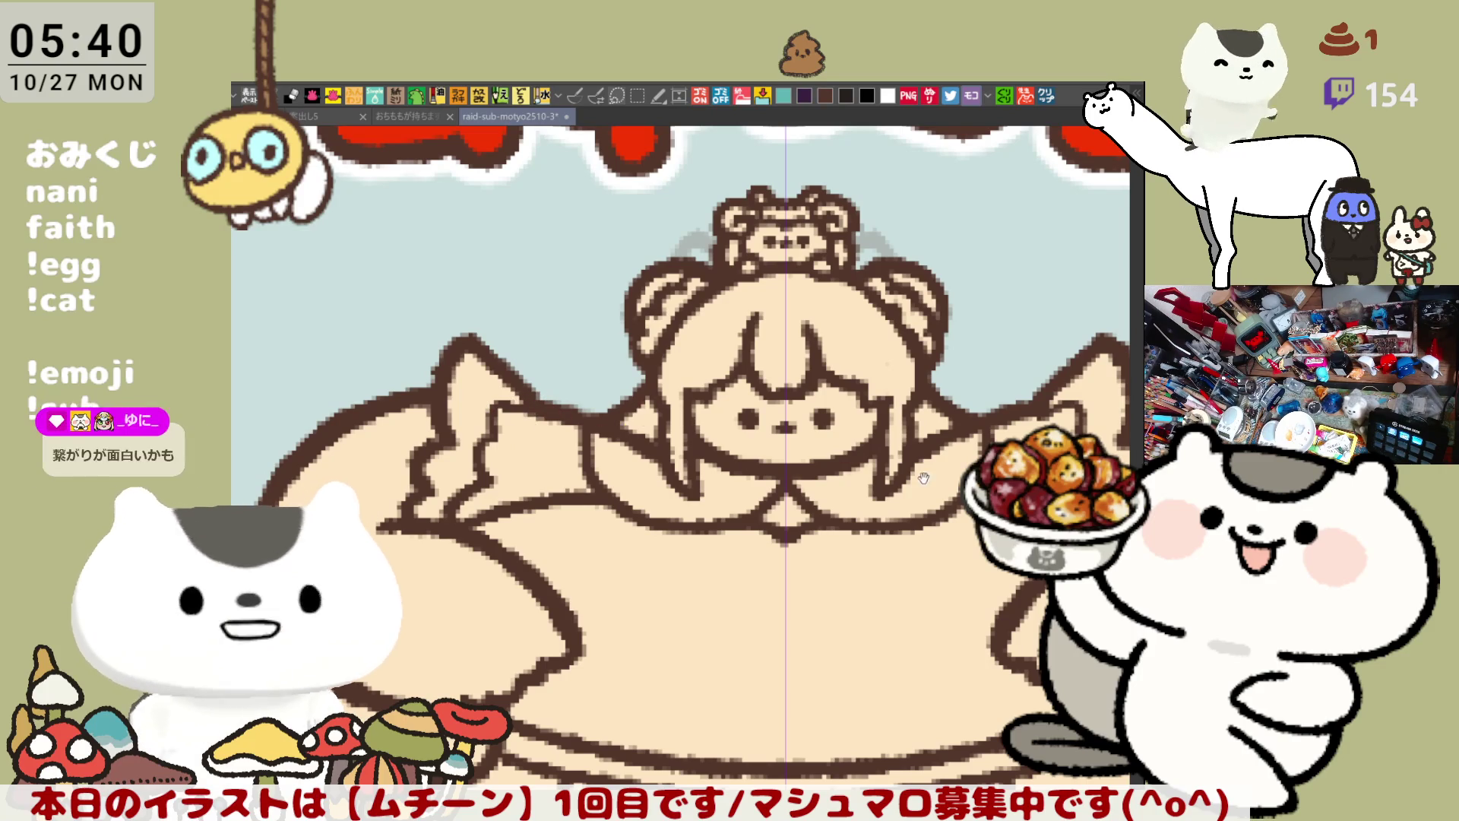
Step: Pan across the dress and face, then zoom out to show the 'ムチ〜ン' title and 'ふわねる' caption
left_click_drag(917, 472, 811, 462)
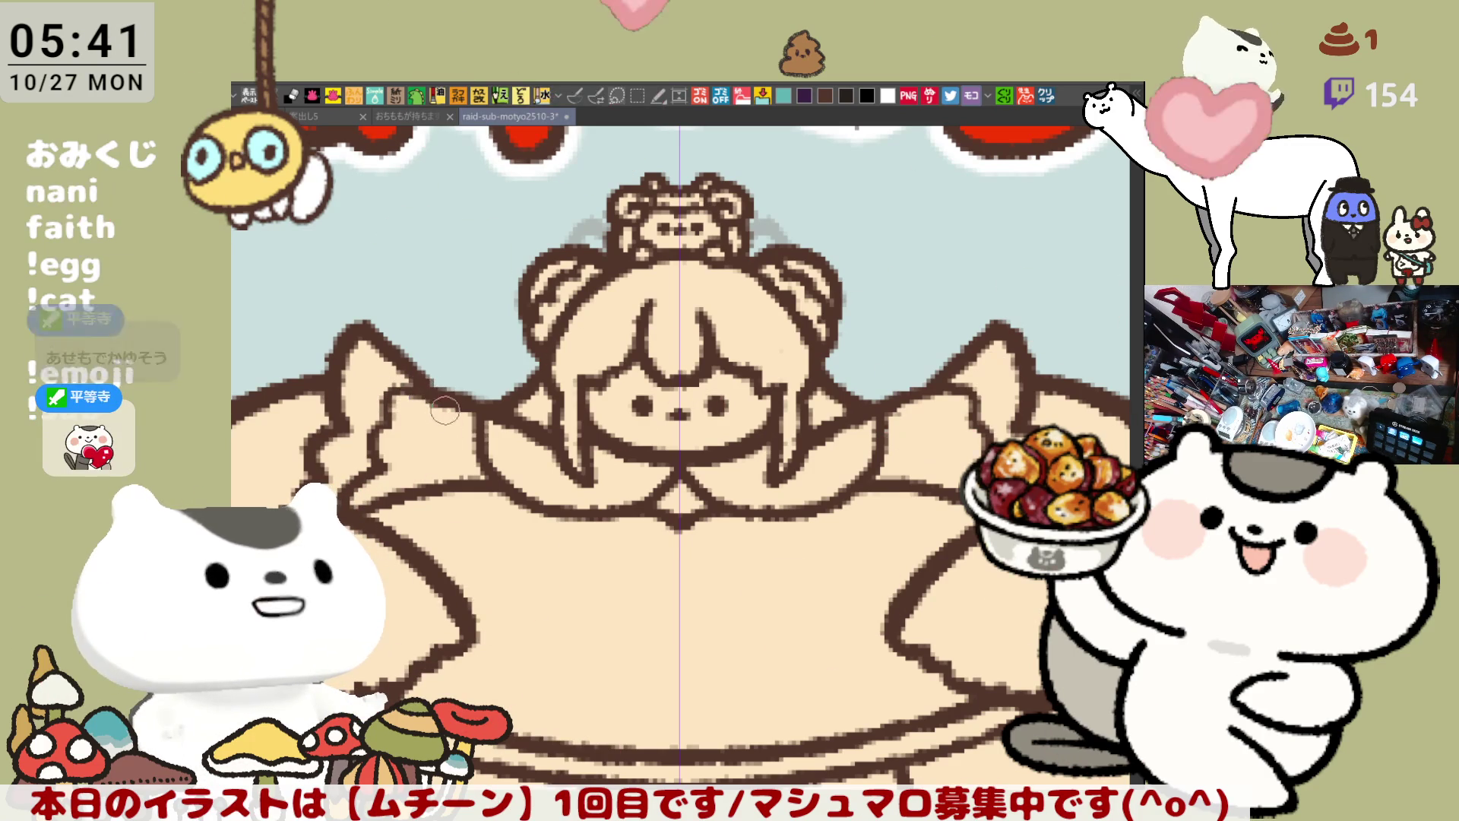
mouse_move(574, 485)
left_mouse_down()
mouse_move(645, 475)
mouse_move(591, 406)
left_mouse_up()
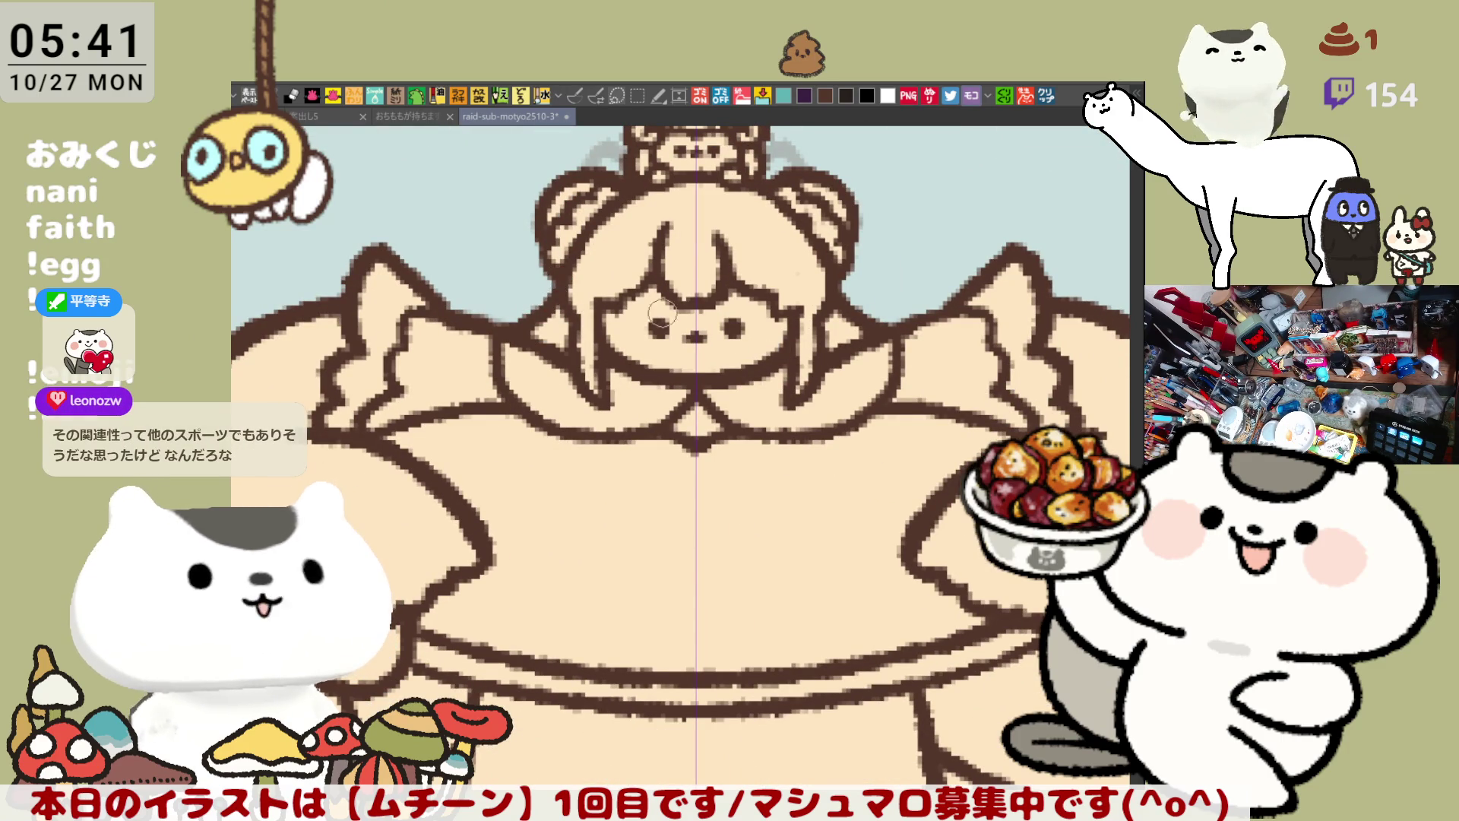
left_click_drag(791, 357, 843, 376)
scroll(843, 376, "down", 4)
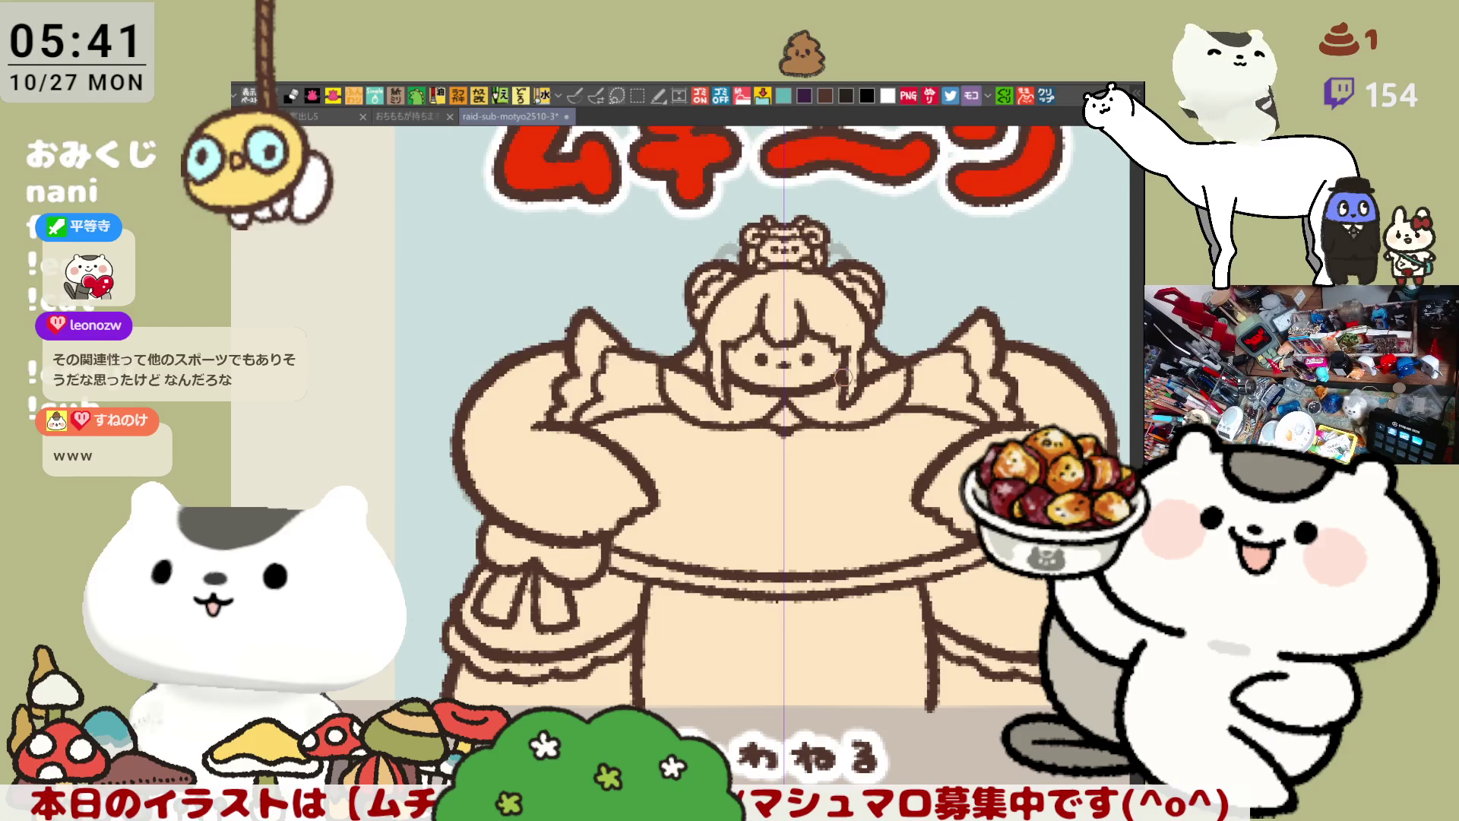
Step: Draw a brown curve down the dress's left edge, undoing and redrawing until it fits
scroll(844, 377, "down", 2)
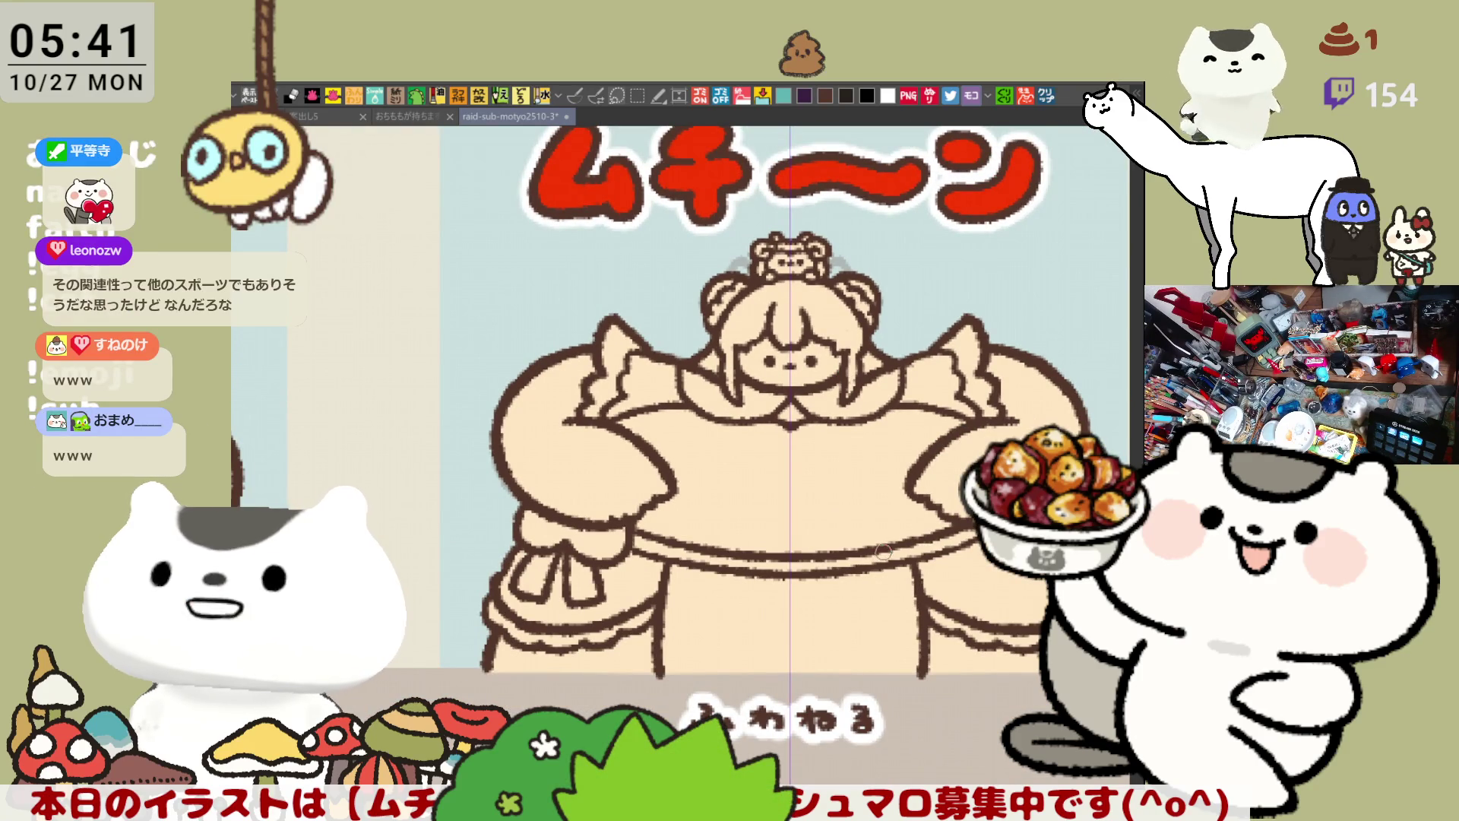
left_click_drag(903, 625, 823, 611)
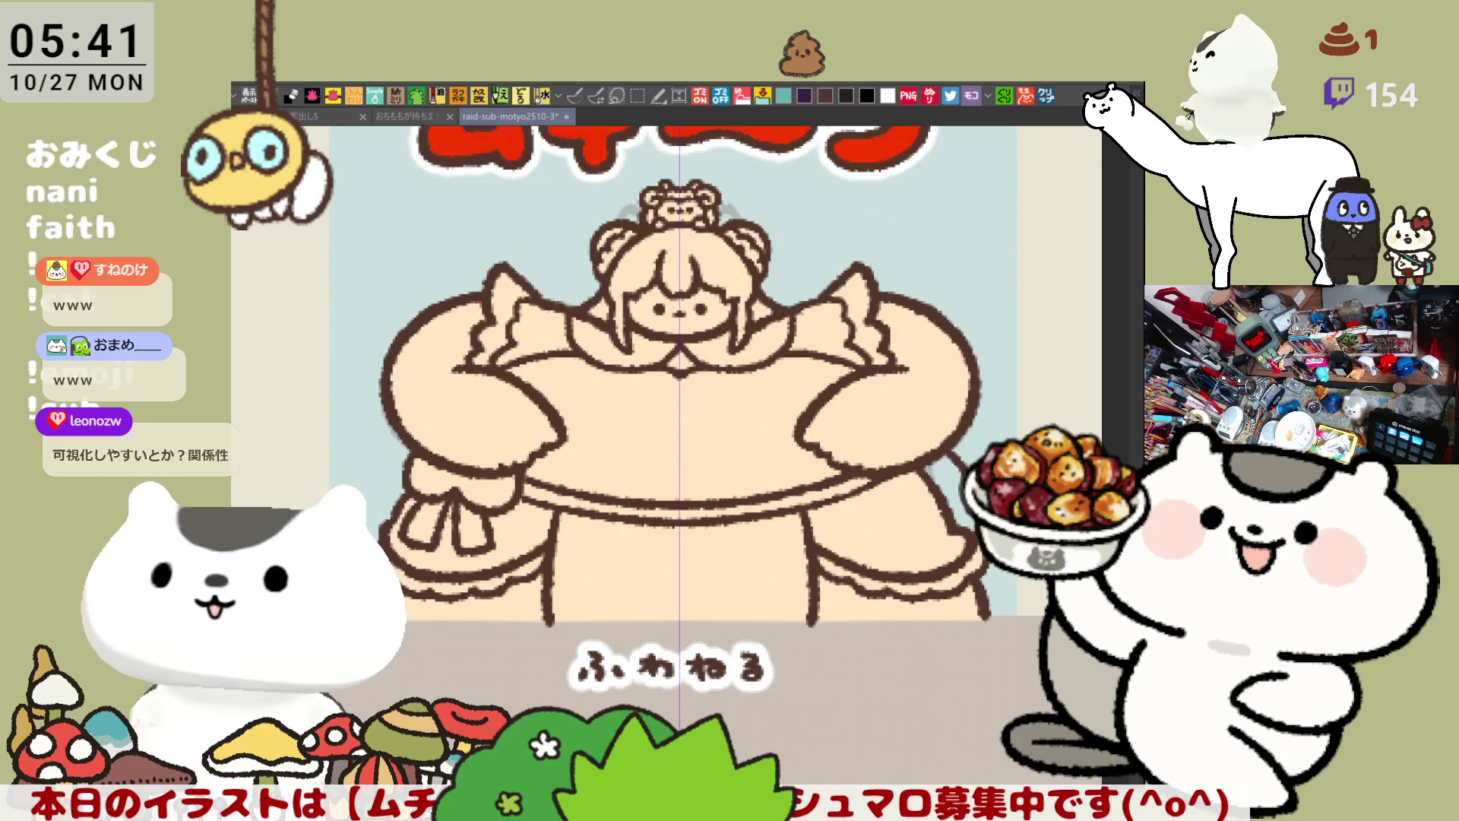
left_click_drag(648, 519, 730, 511)
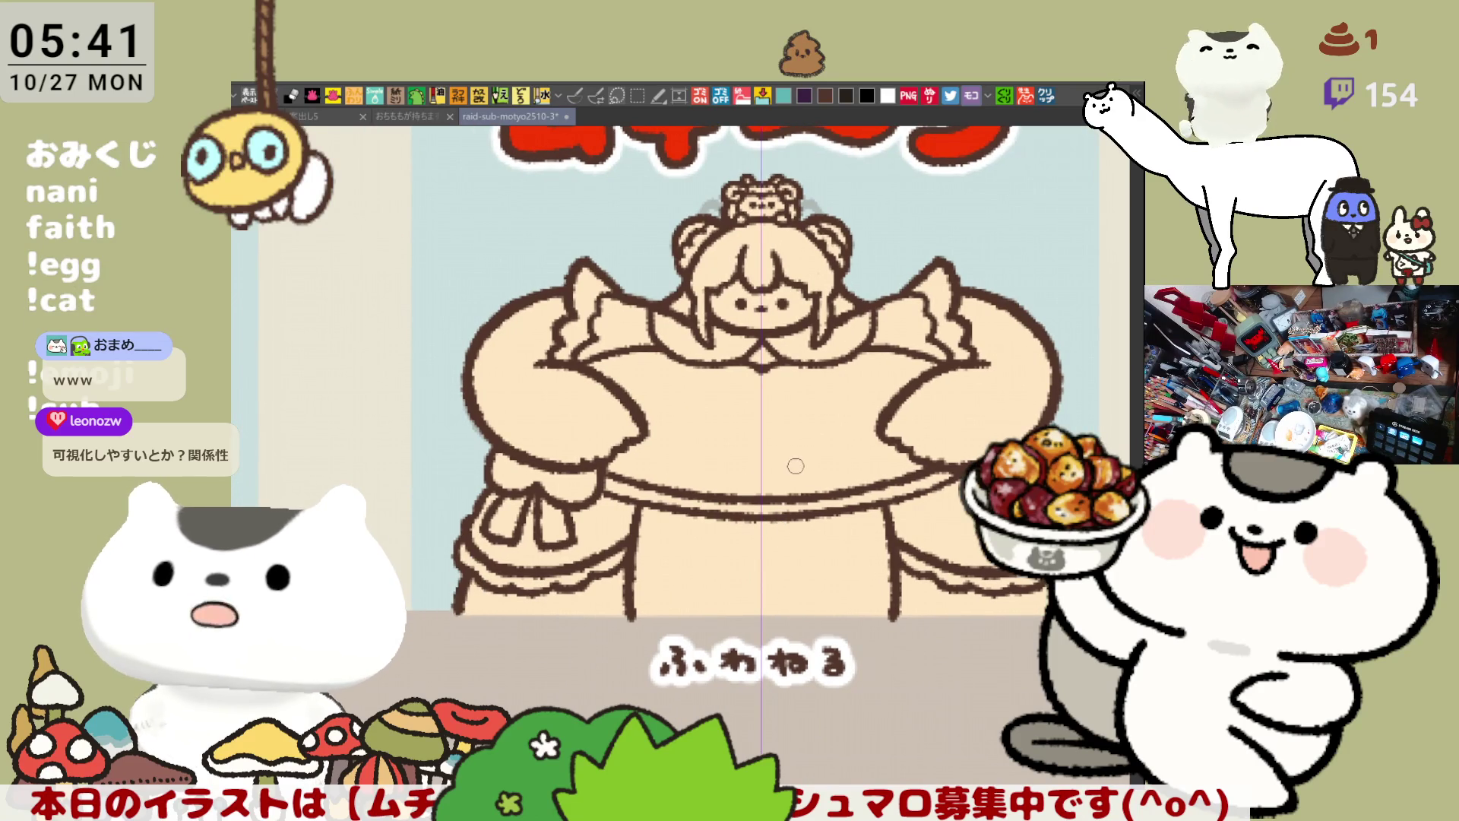
left_click_drag(477, 430, 452, 518)
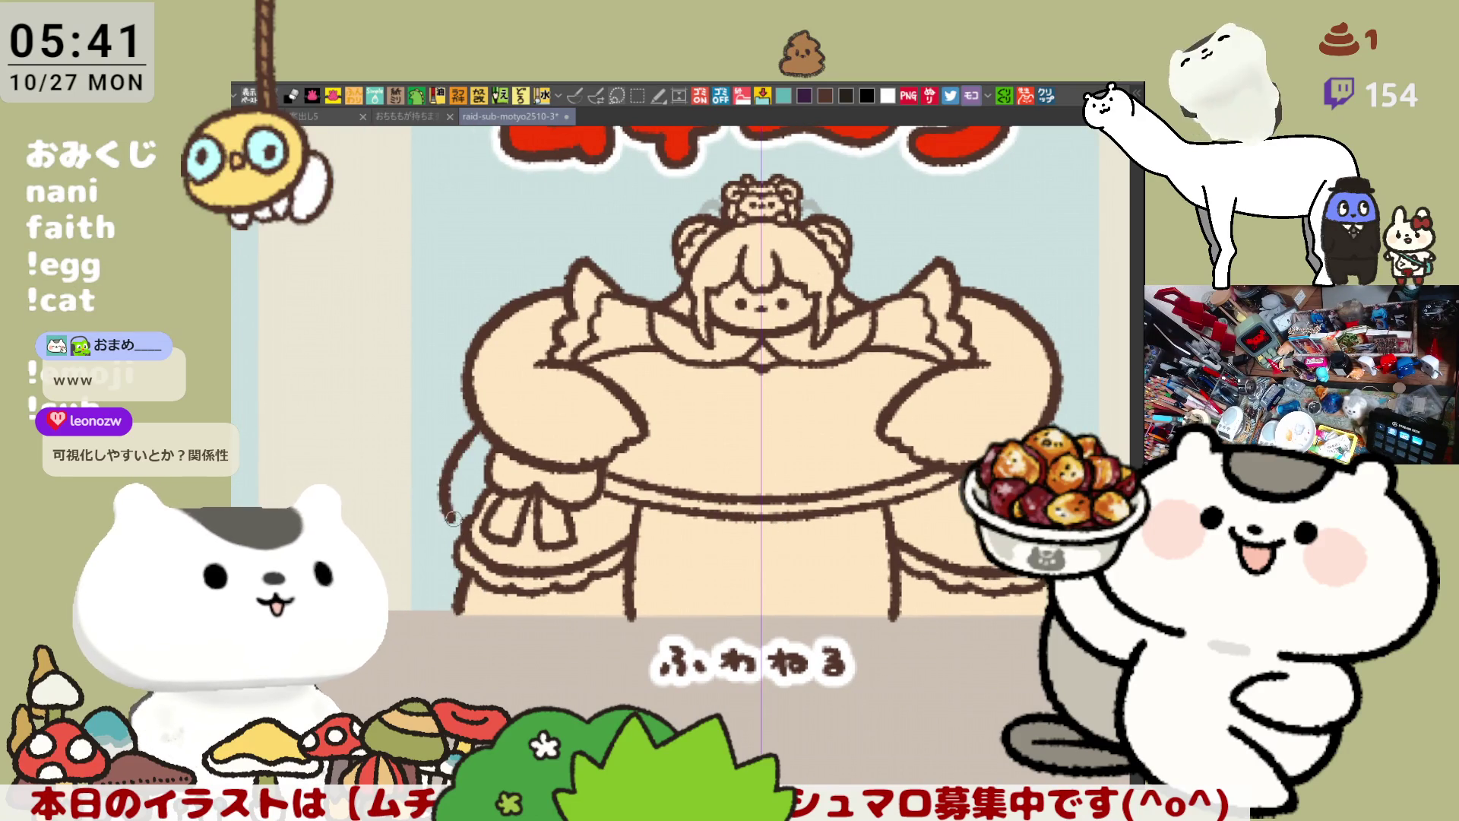
key("ctrl+z")
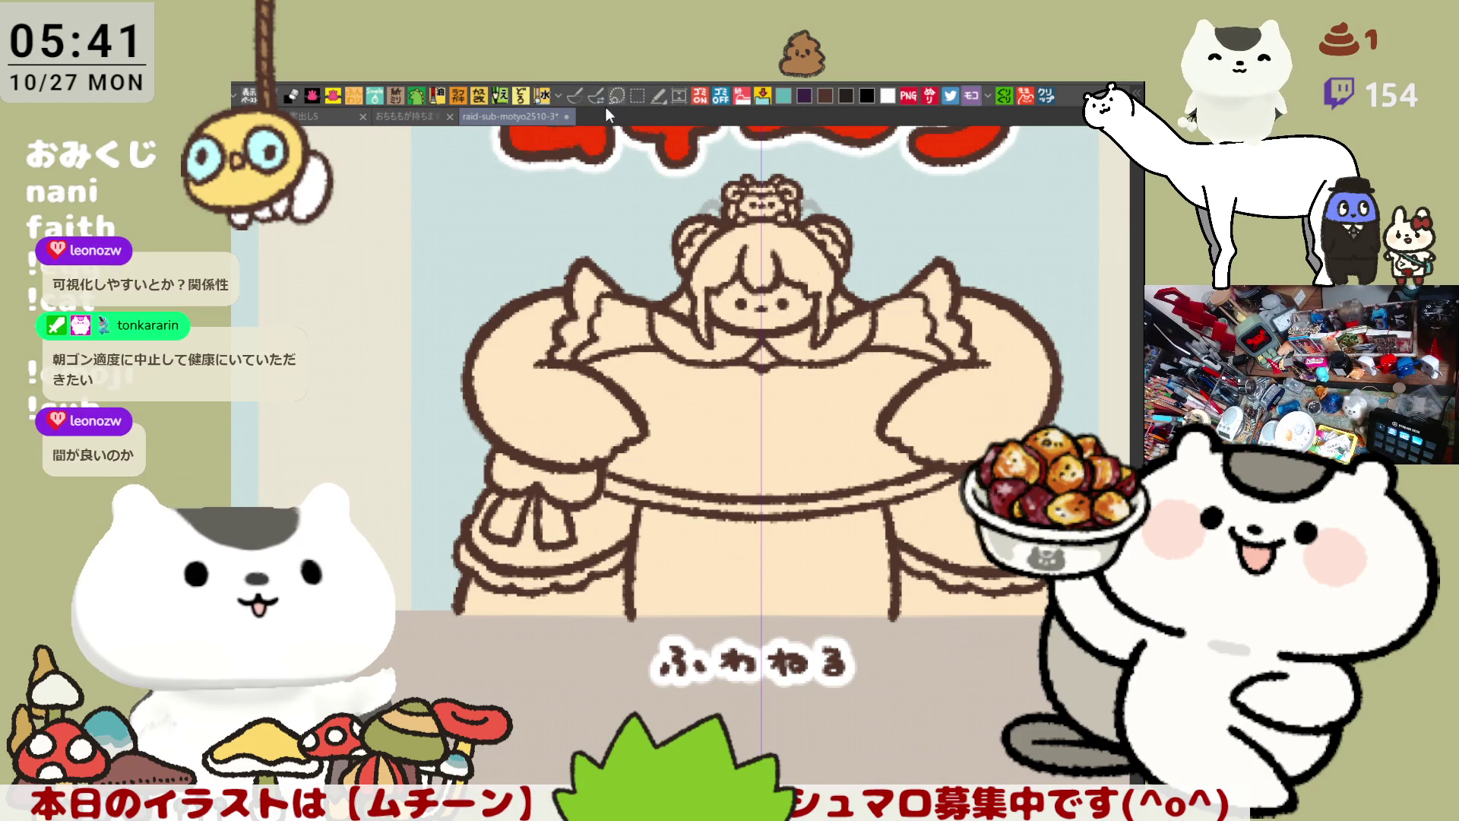
left_click(573, 94)
mouse_move(471, 418)
left_mouse_down()
mouse_move(446, 470)
mouse_move(460, 521)
left_mouse_up()
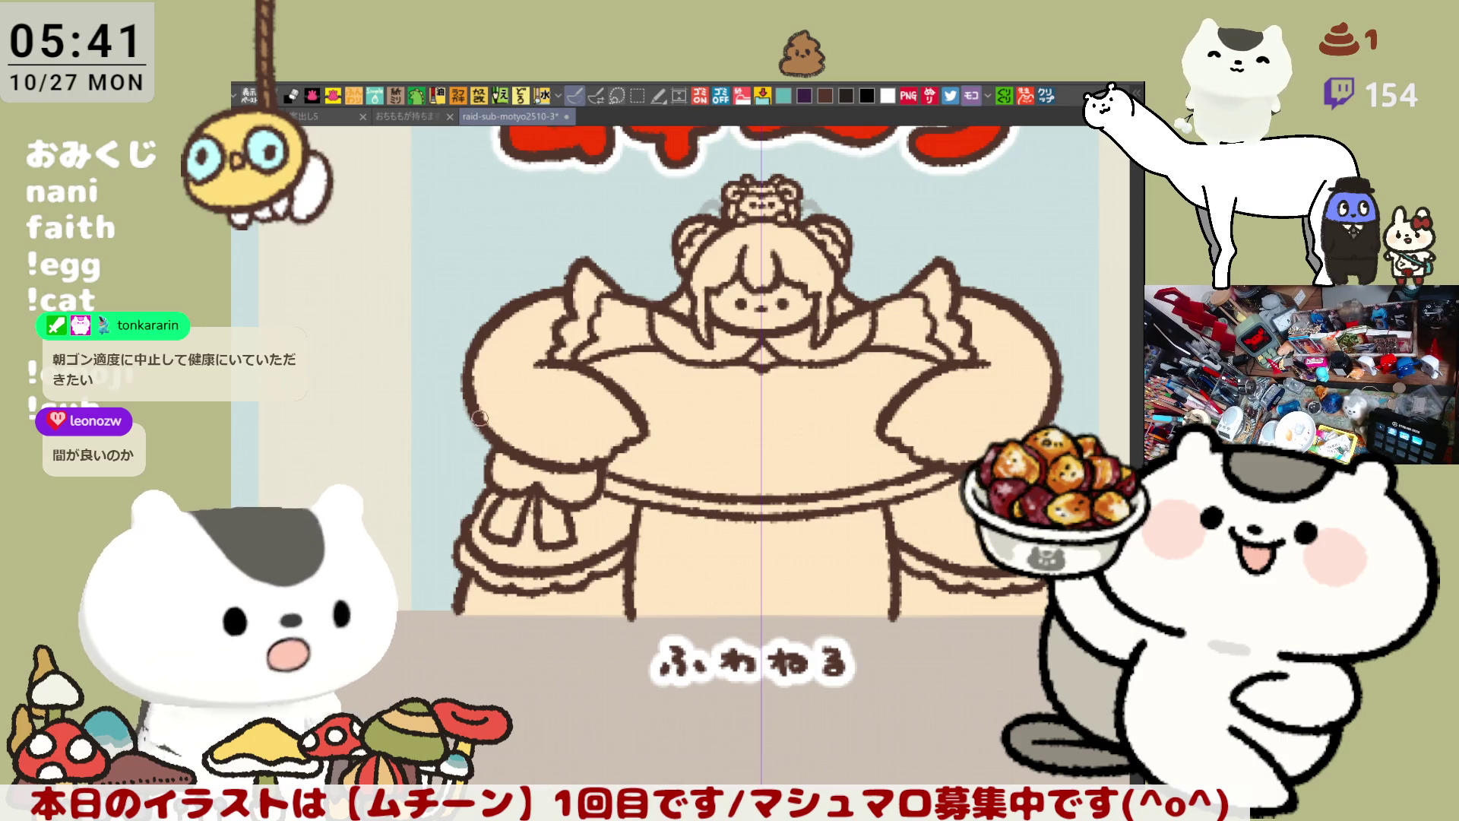
left_click_drag(479, 419, 459, 532)
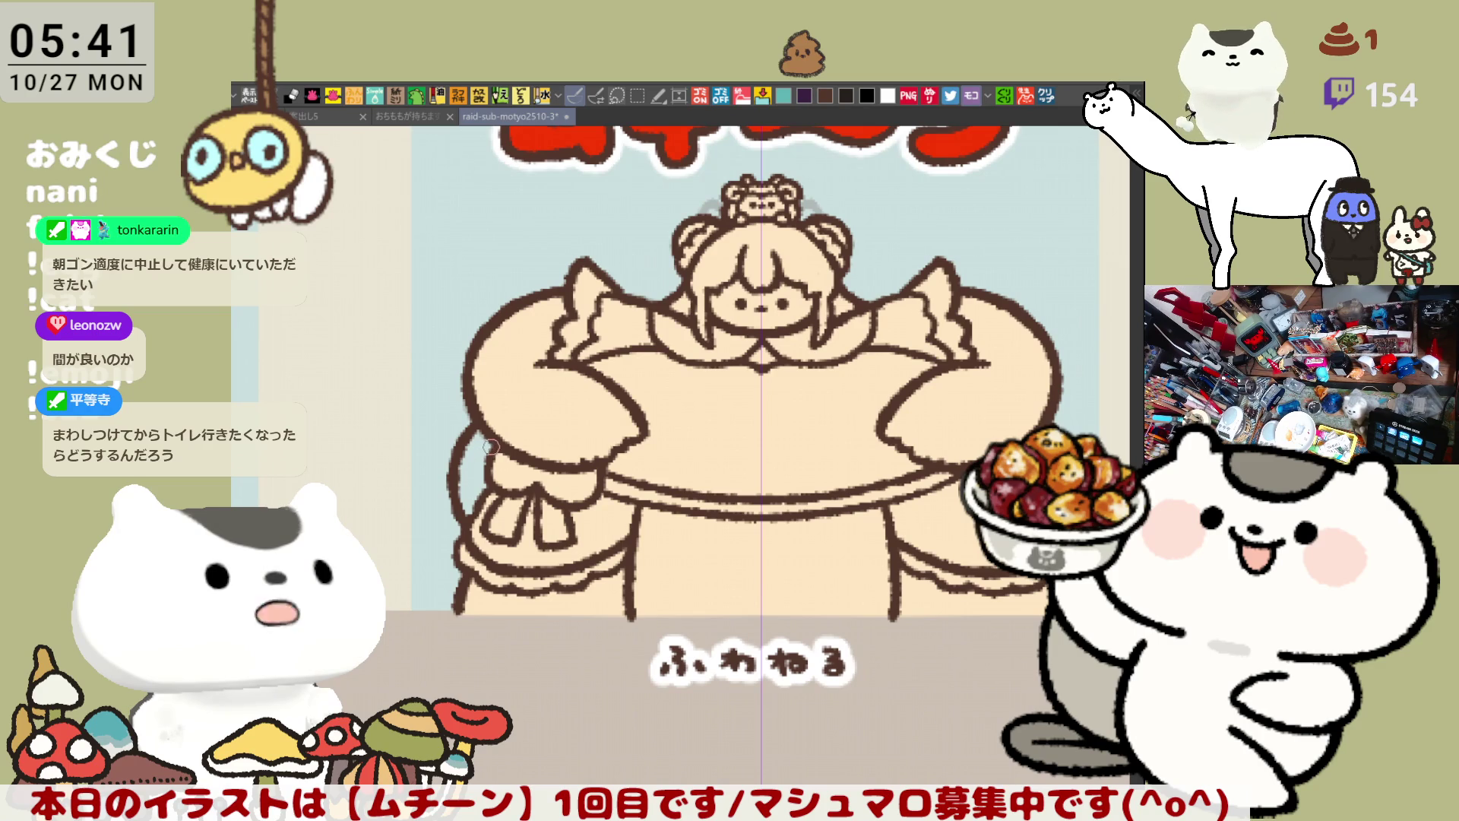
key("ctrl+z")
left_click_drag(484, 415, 456, 524)
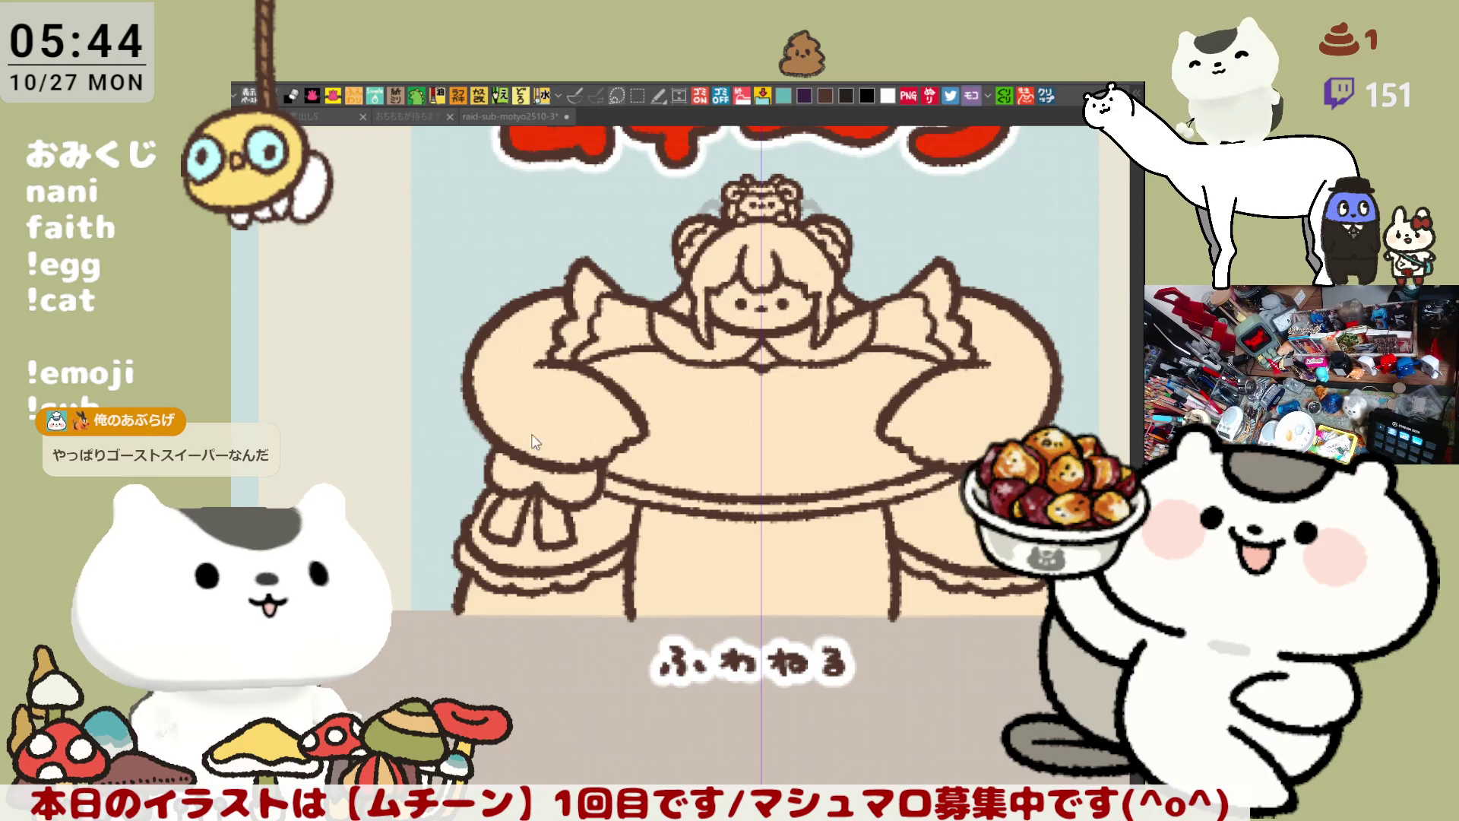
Step: Try mirrored hair curves beside both arms, undoing each unsatisfactory attempt
left_click_drag(472, 415, 440, 547)
key("ctrl+z")
left_click_drag(470, 397, 445, 544)
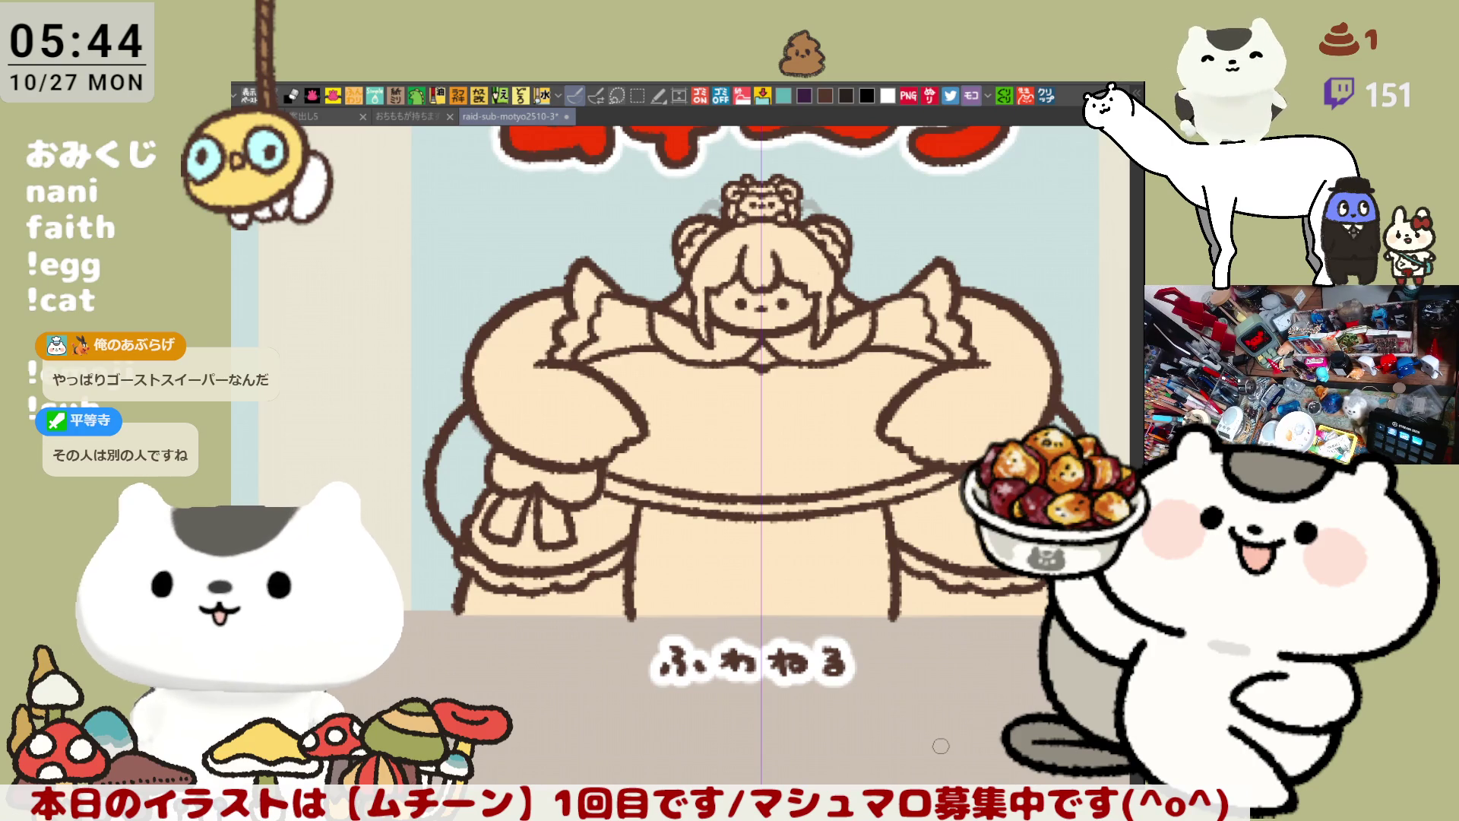
key("ctrl+z")
left_click_drag(486, 414, 426, 543)
key("ctrl+z")
Step: Draw the final mirrored hair curve down toward the skirt and fill the strands pink
mouse_move(494, 414)
left_mouse_down()
mouse_move(449, 600)
mouse_move(464, 606)
left_mouse_up()
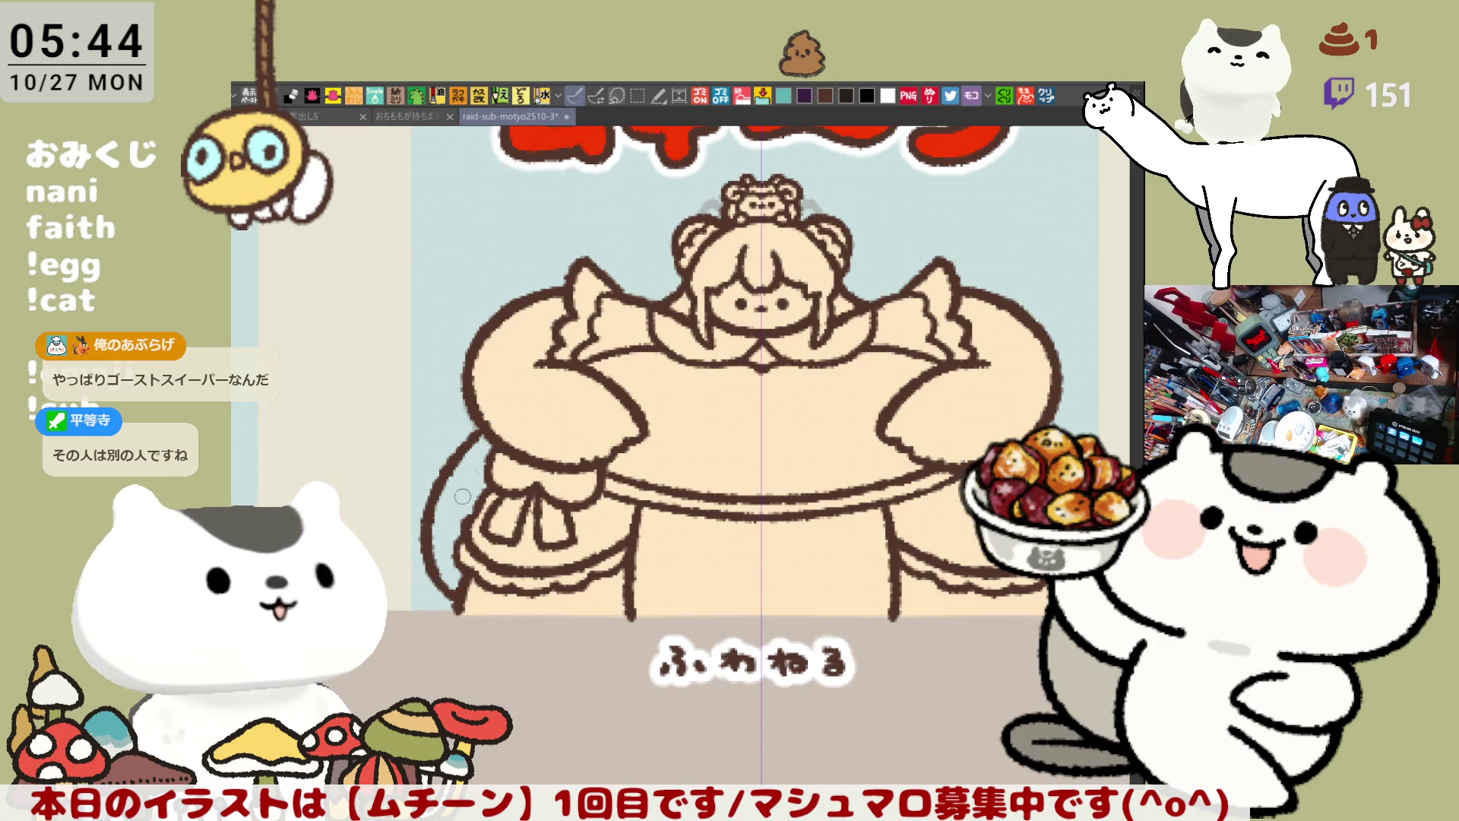
left_click_drag(937, 583, 822, 548)
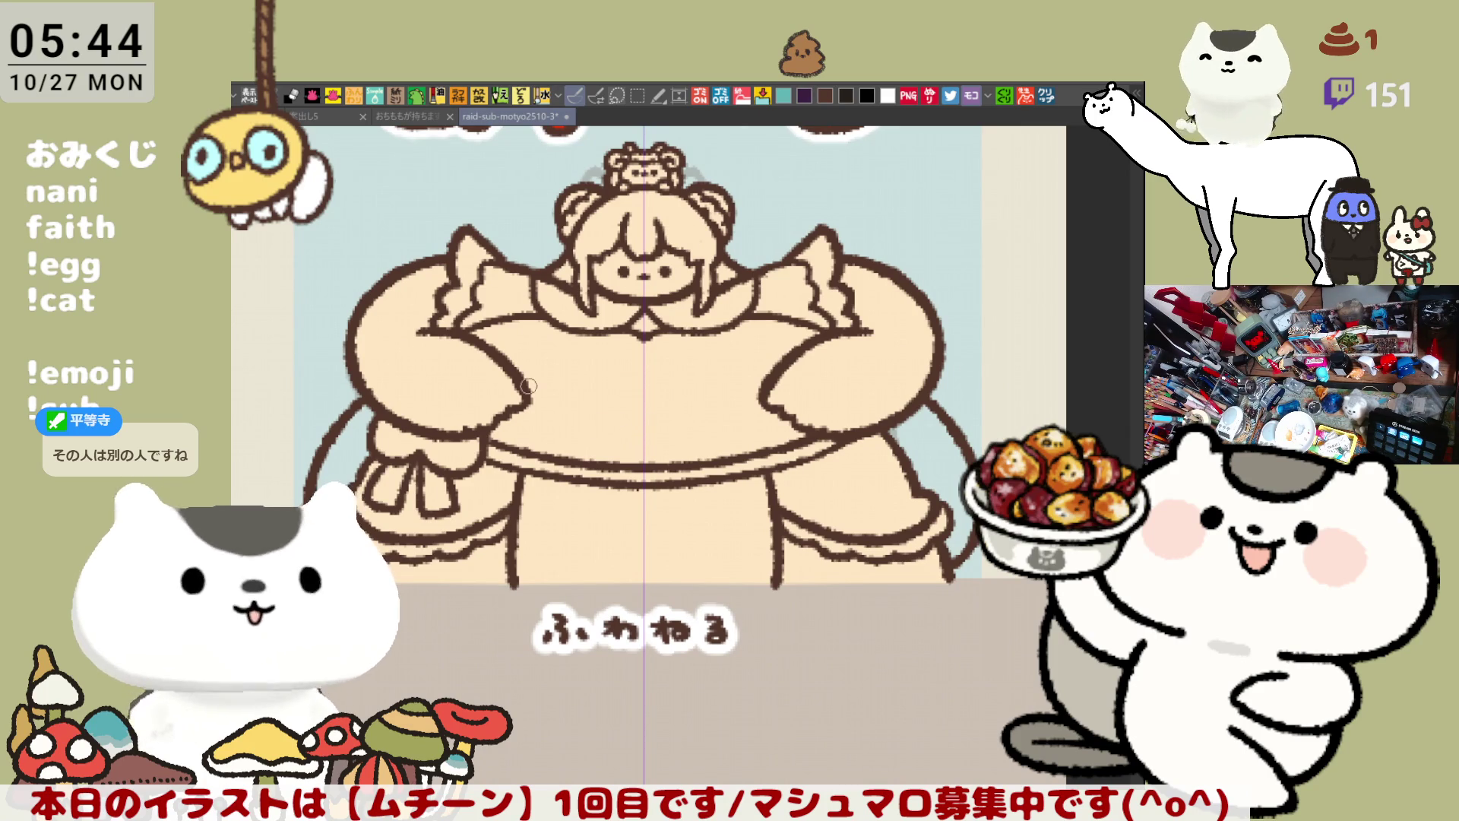
left_click(296, 444)
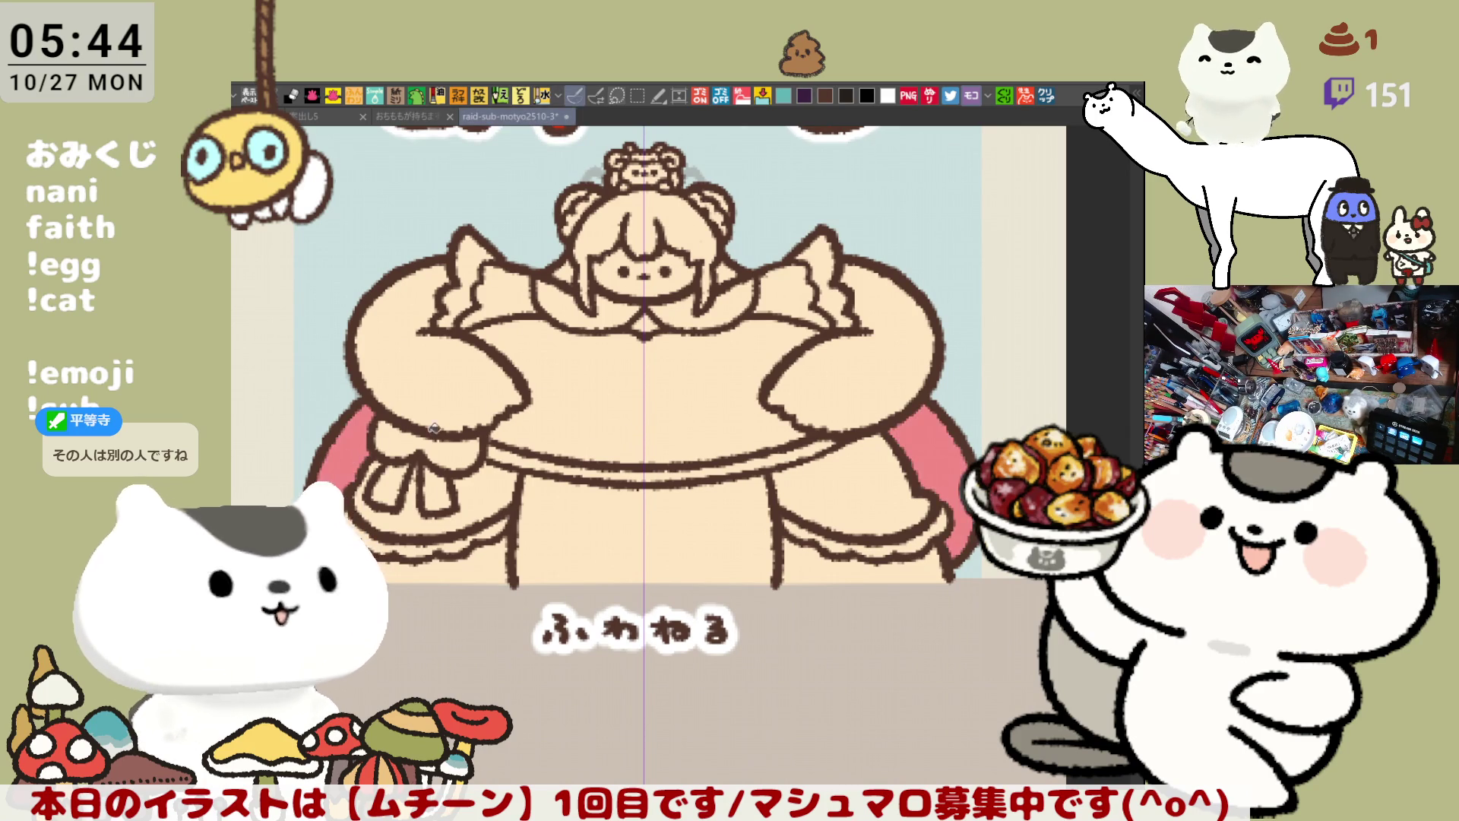
Step: Fill the hair on the chibi's head with the same pink as the strands
left_click_drag(845, 520, 890, 517)
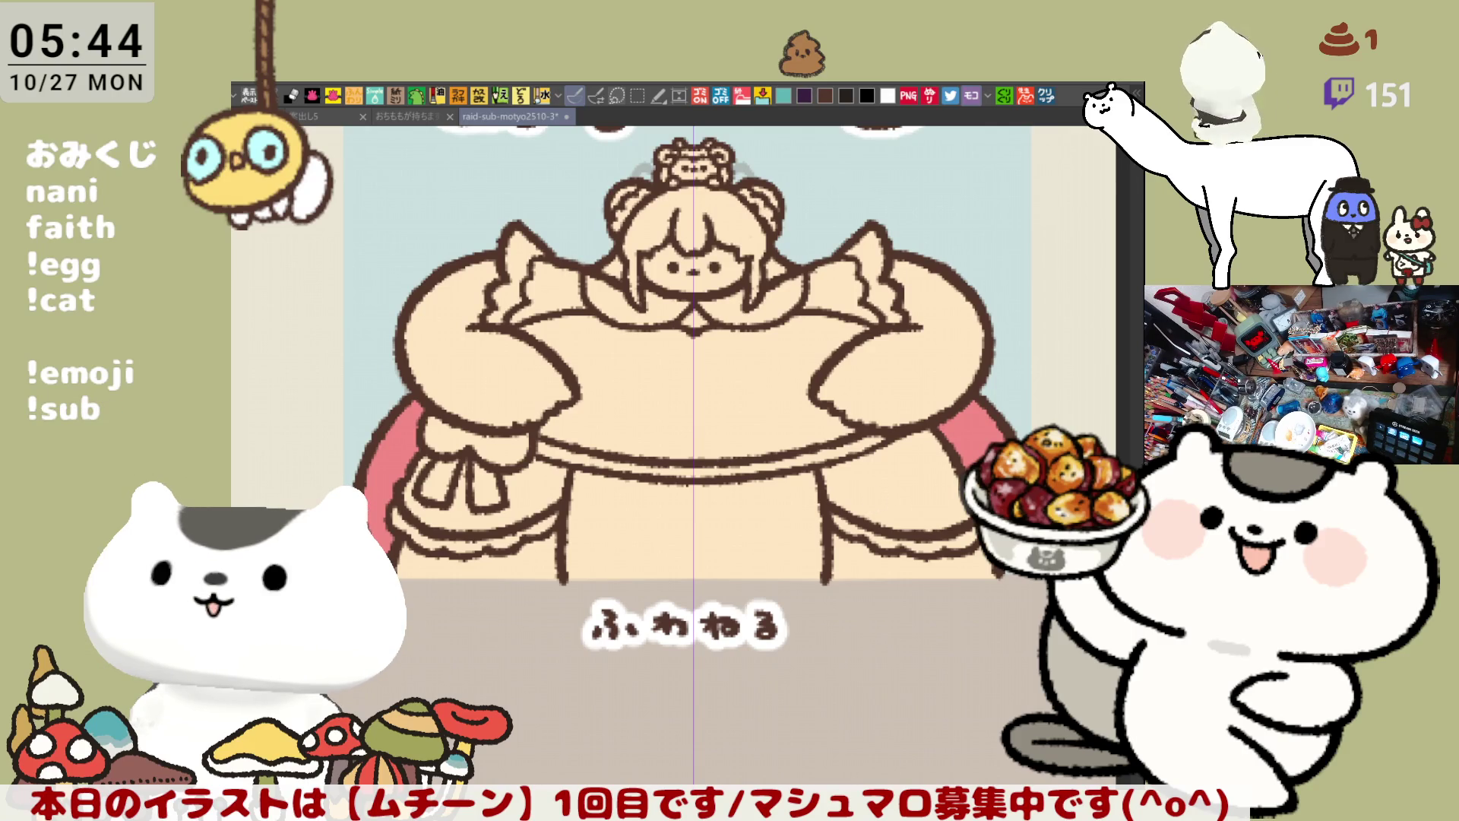
left_click(691, 220)
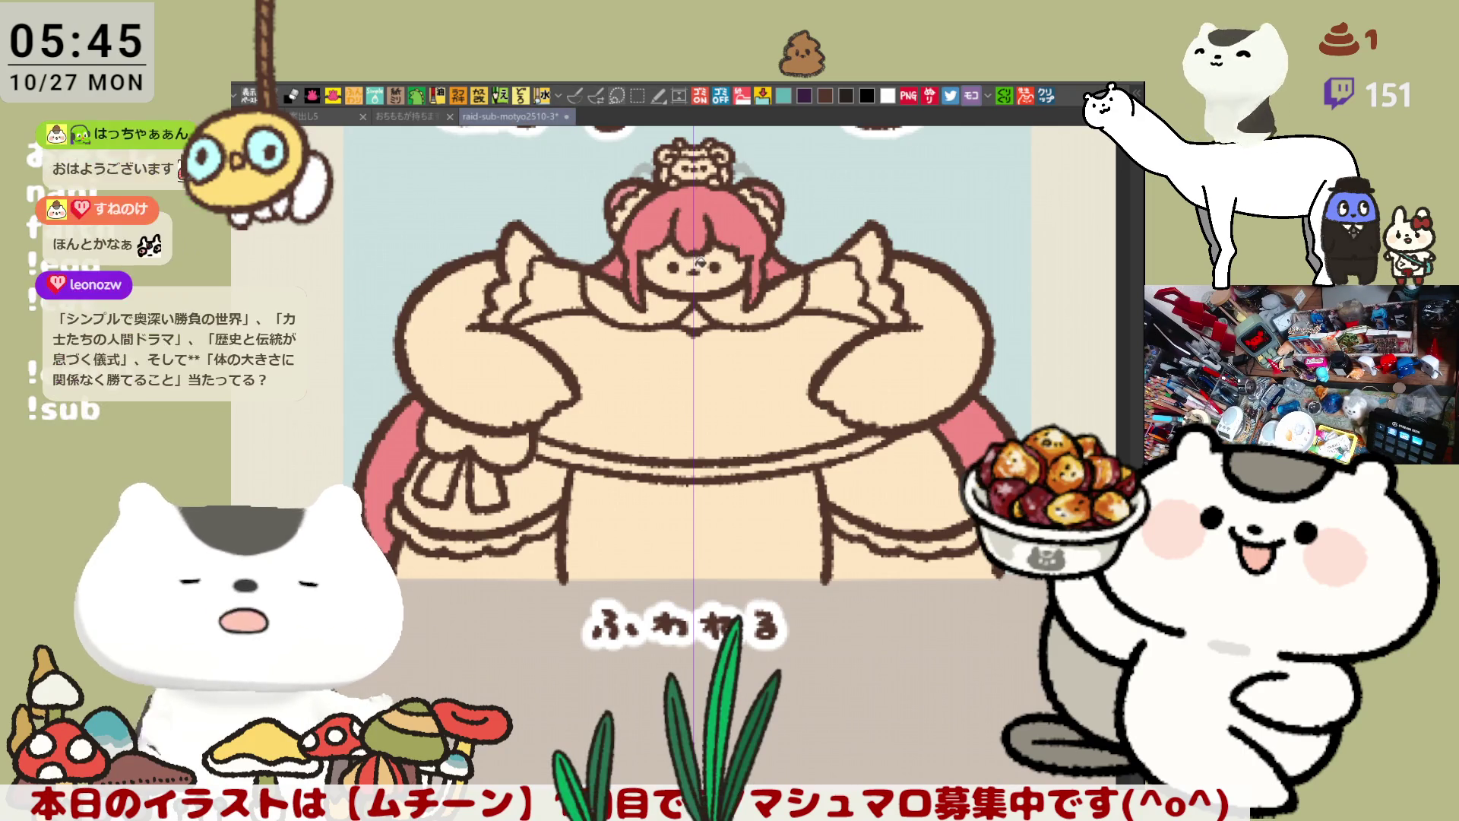
Step: Fill both sleeves pale pink, part of the collar dark grey, and the ribbon bow white
left_click_drag(655, 266, 624, 165)
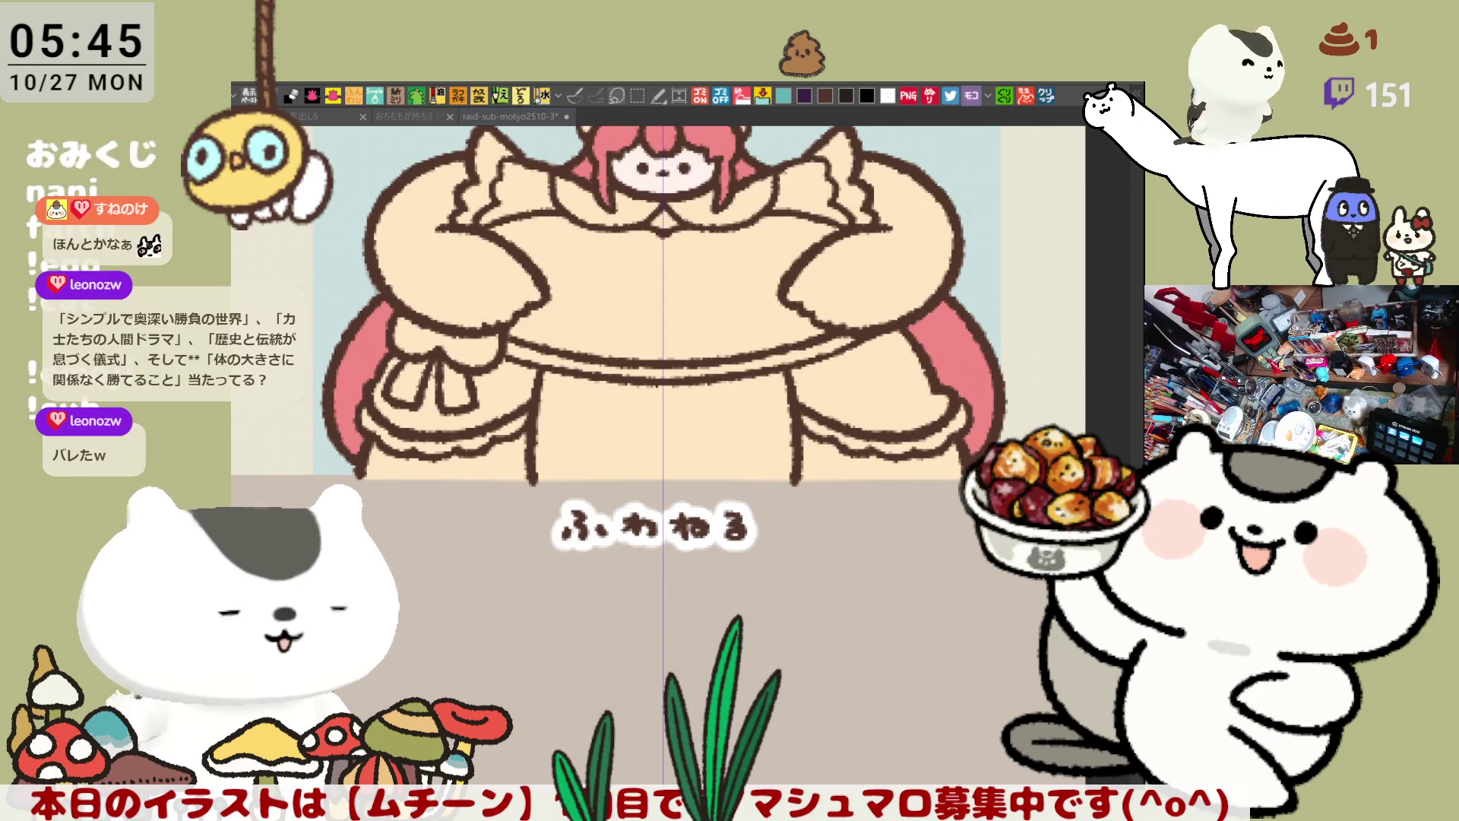
left_click_drag(559, 304, 582, 376)
left_click(425, 359)
left_click(910, 352)
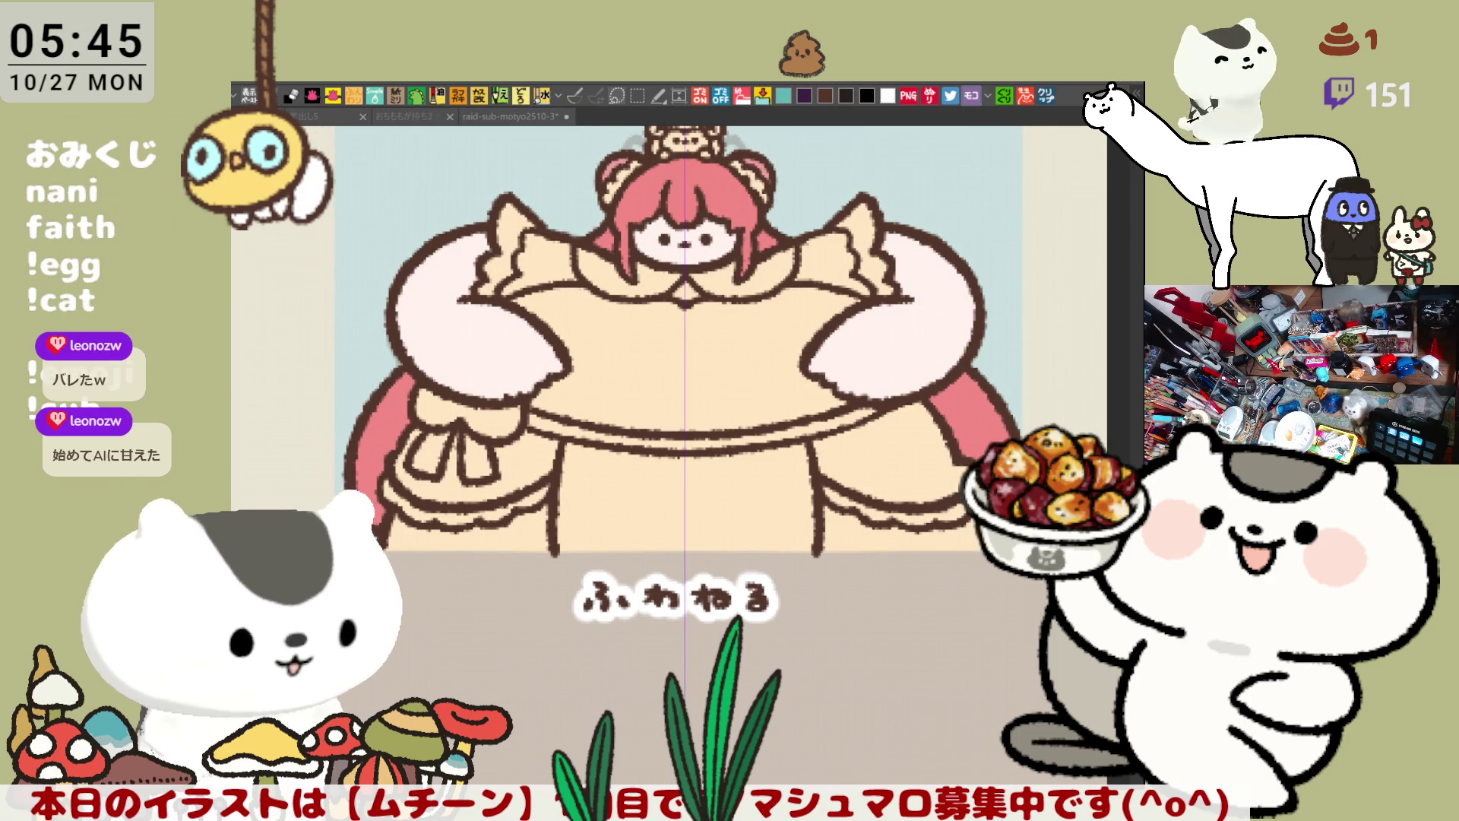
left_click(728, 271)
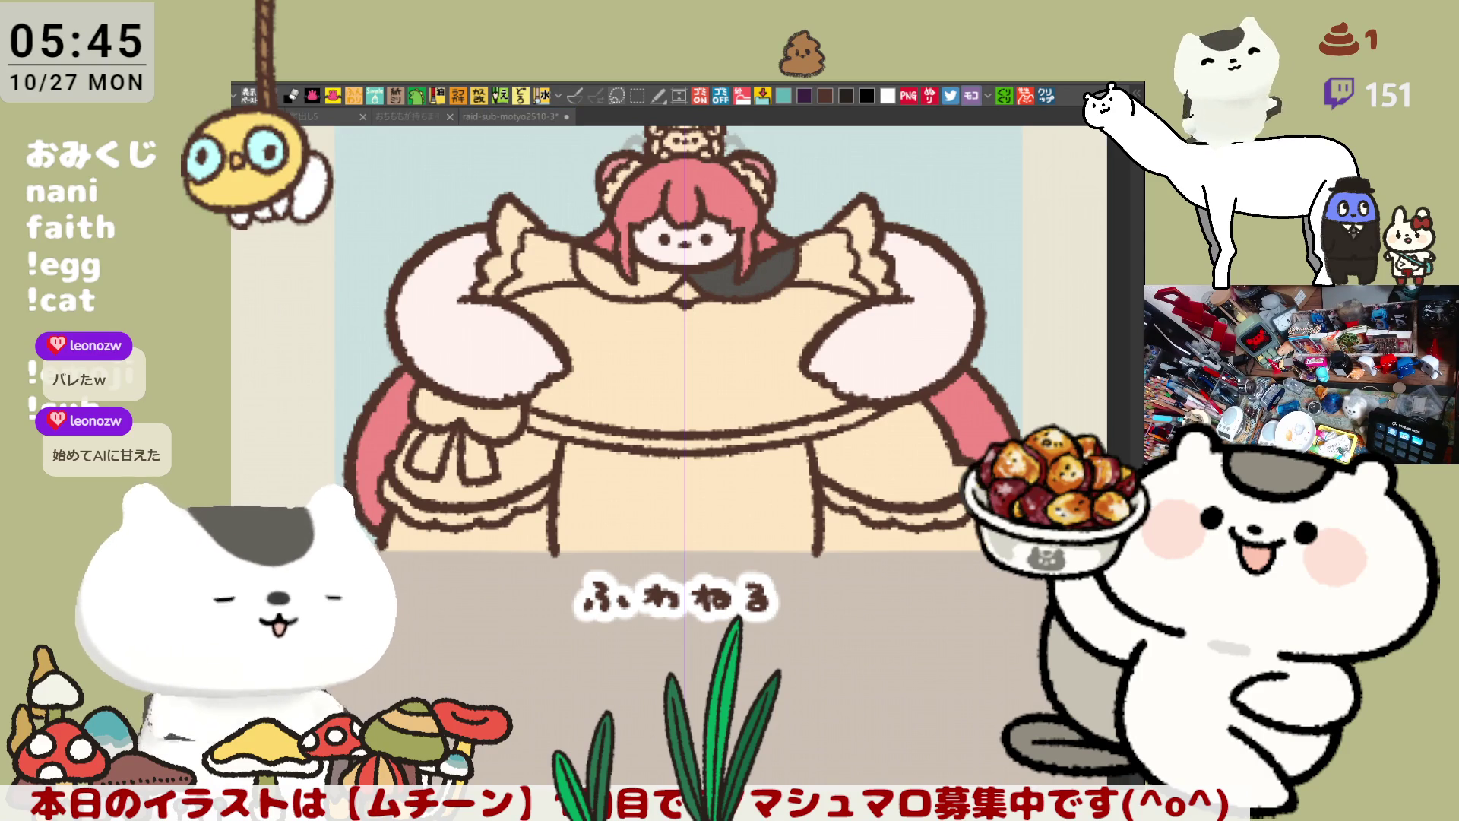
left_click(448, 414)
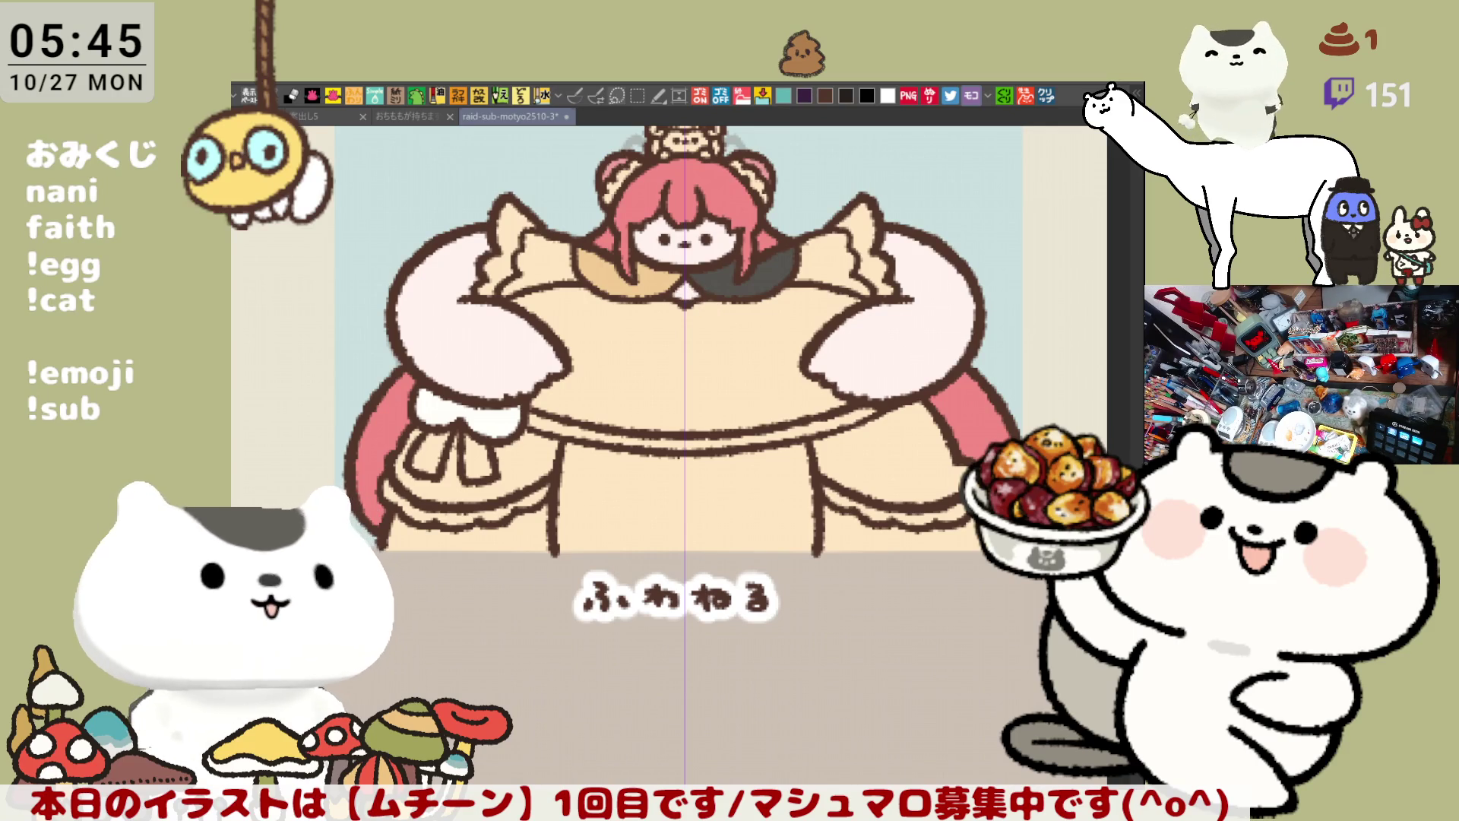
Step: Airbrush a soft pink blush across the chibi's cheeks
left_click_drag(646, 234, 728, 244)
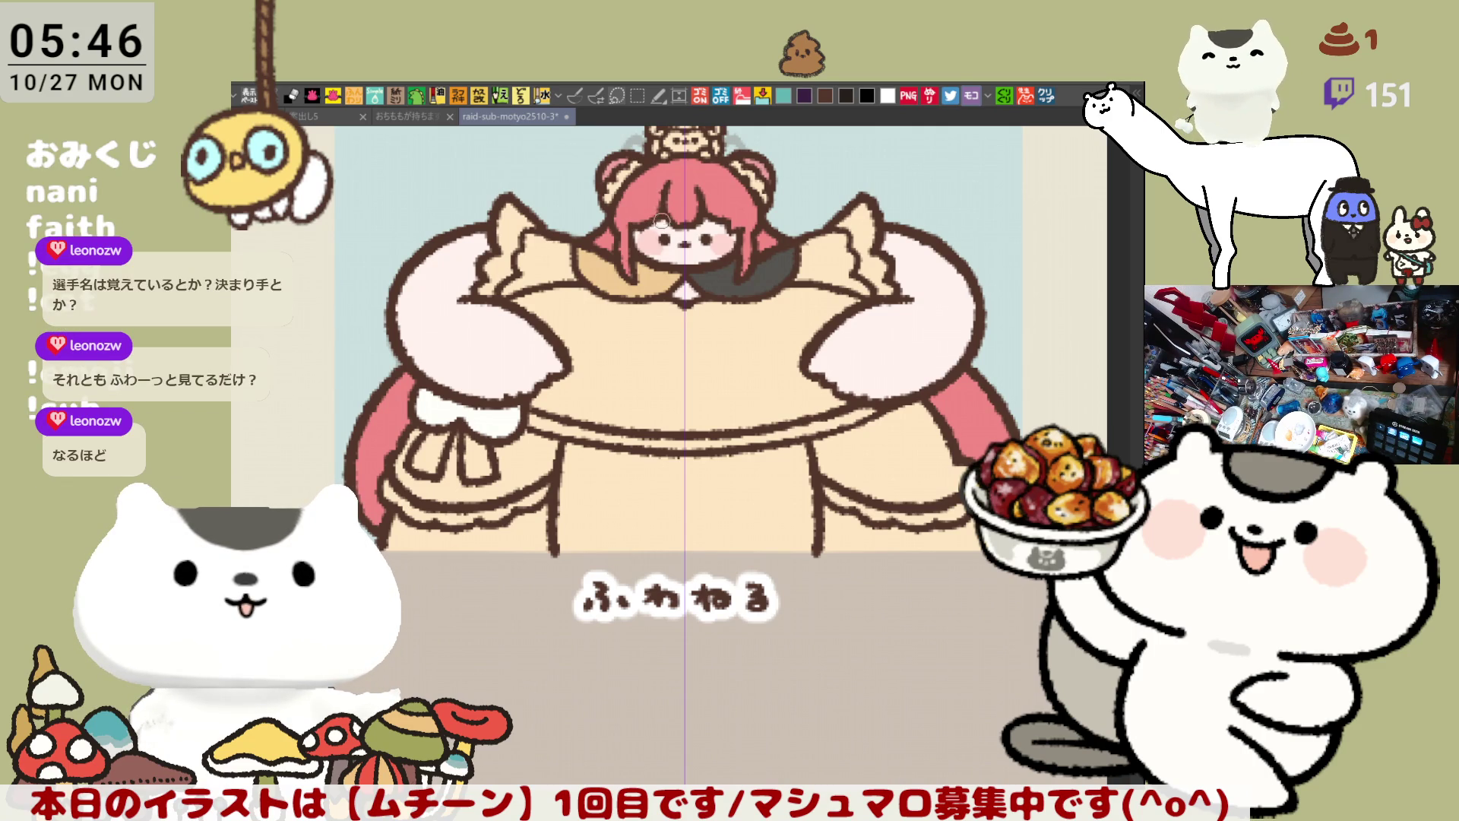
Step: Add soft pink blush near the outer ends of both sleeves, undoing rough attempts
left_click_drag(662, 216, 620, 167)
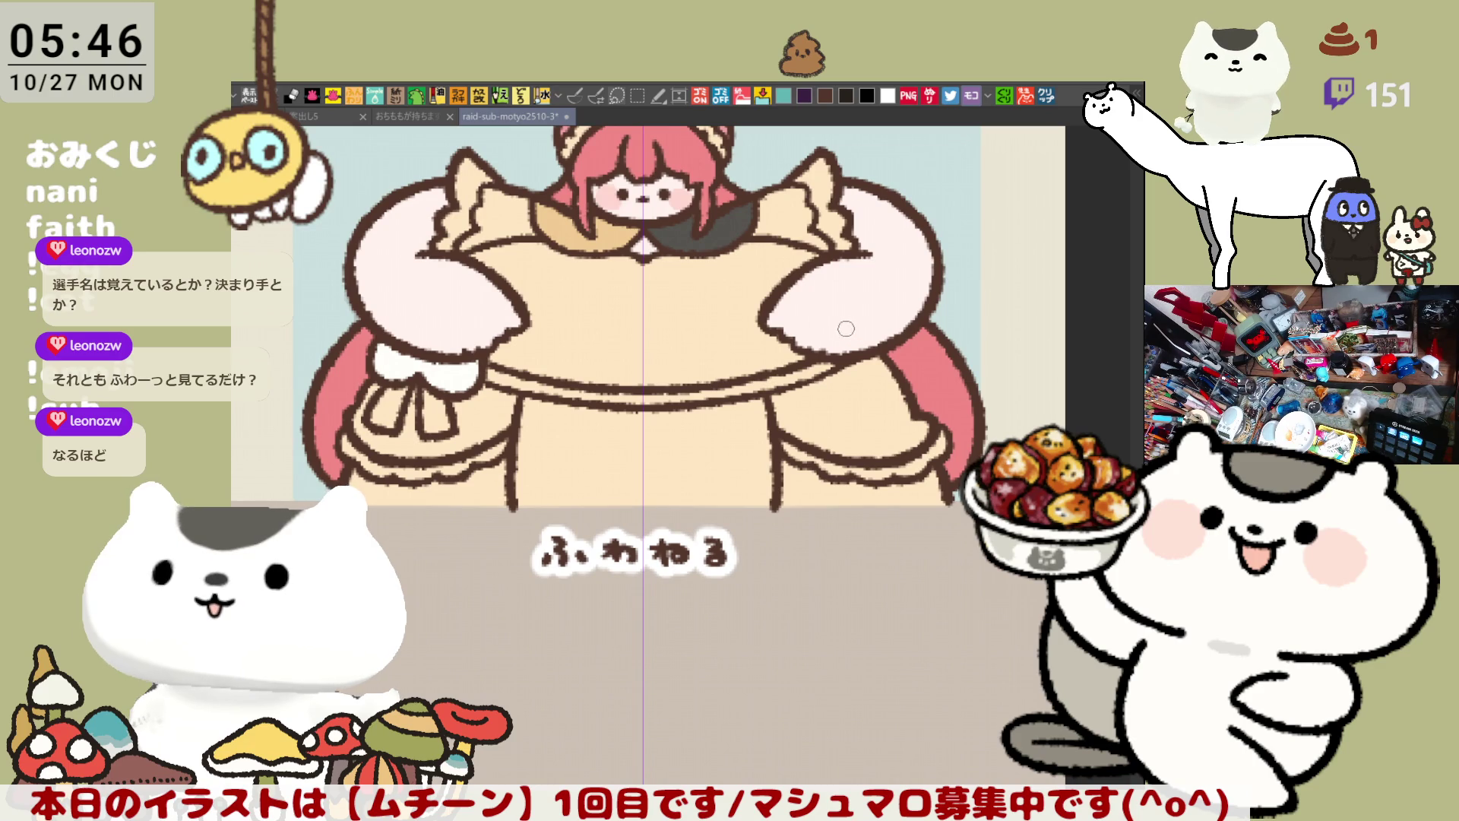
left_click_drag(768, 281, 840, 350)
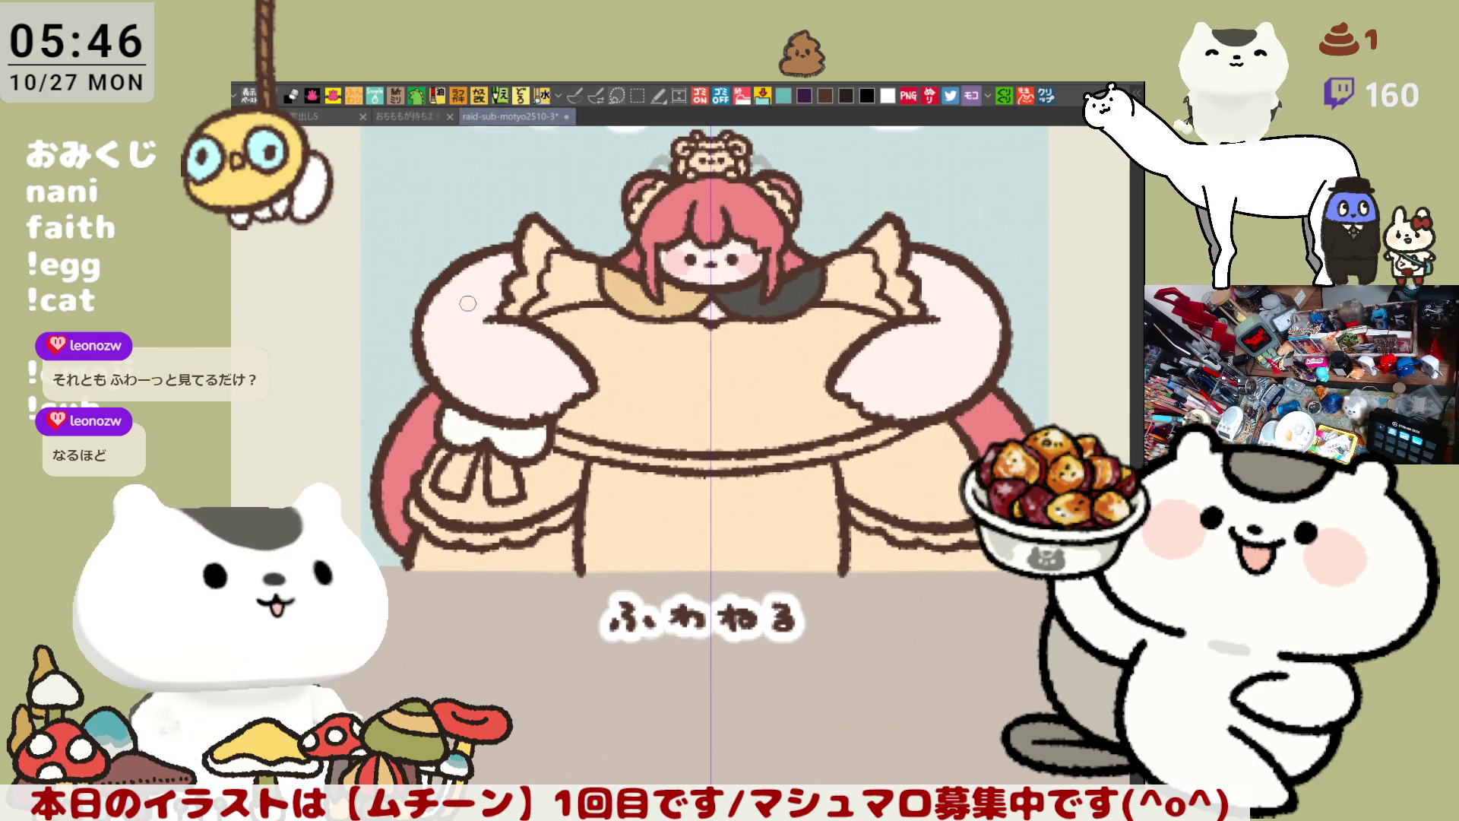
left_click_drag(440, 303, 447, 356)
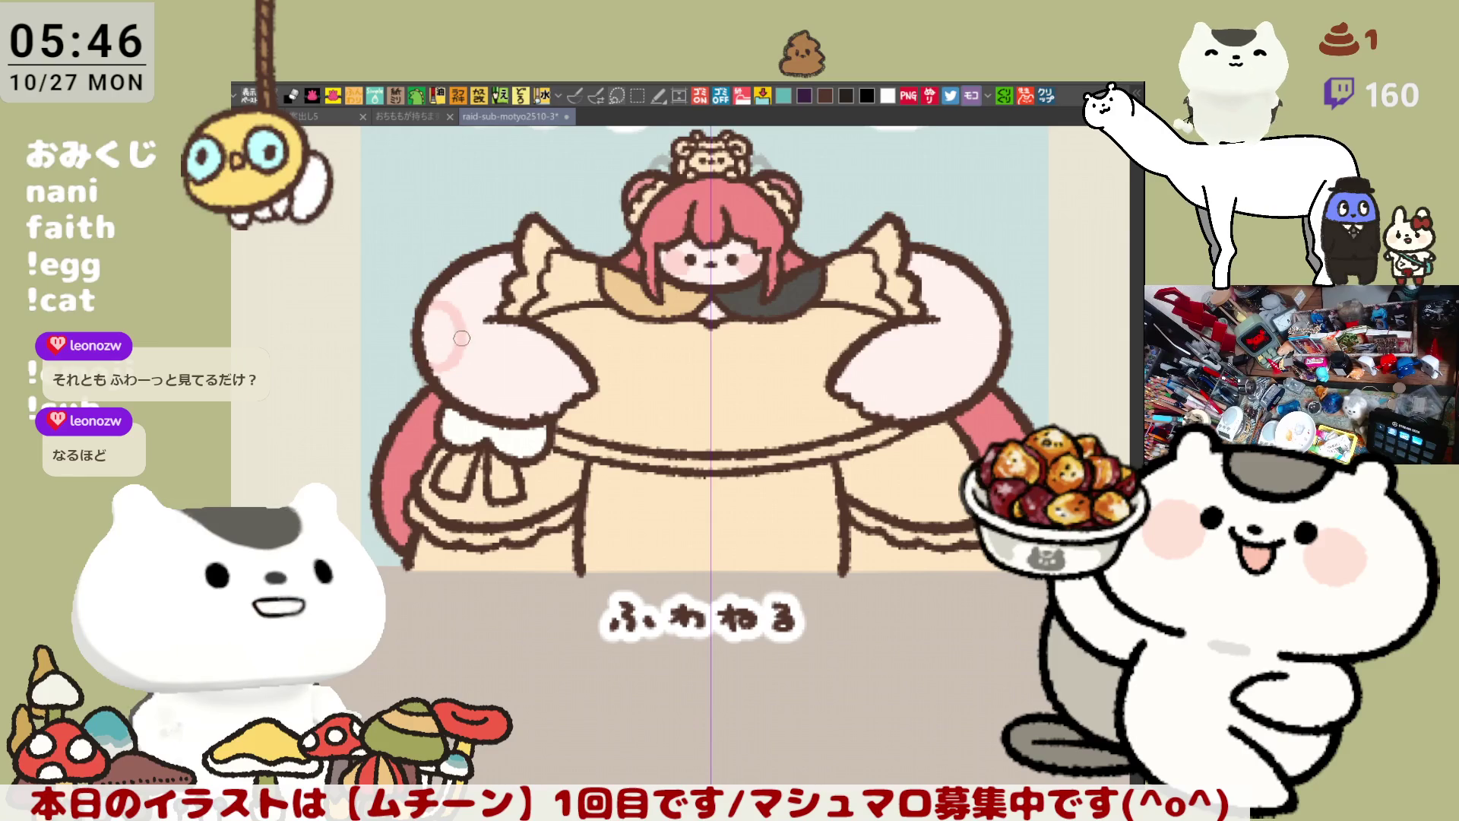
left_click(447, 339)
mouse_move(998, 301)
left_mouse_down()
mouse_move(963, 356)
mouse_move(990, 327)
left_mouse_up()
key("ctrl+z")
key("ctrl+z")
key("ctrl+z")
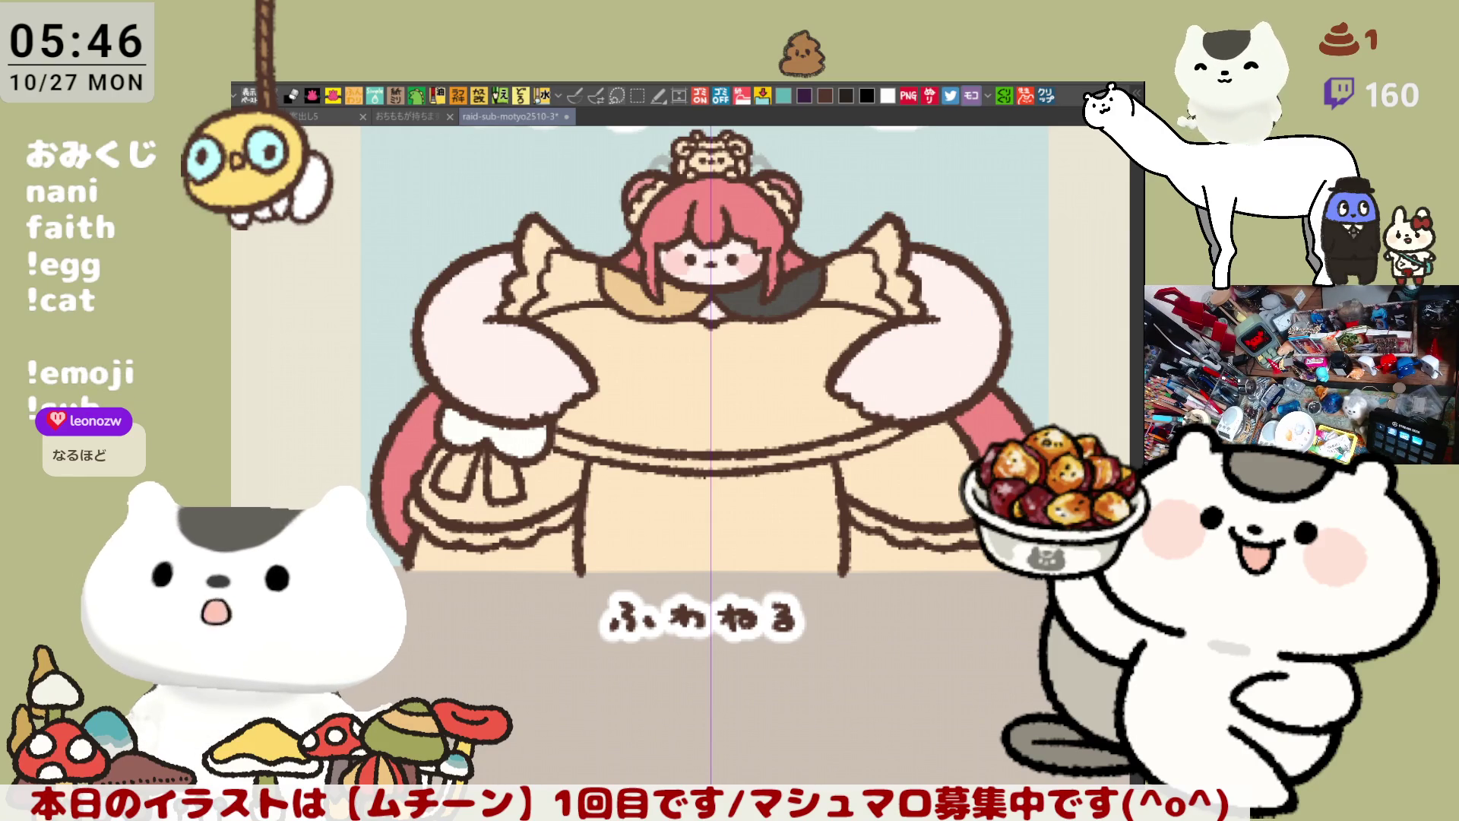
left_click_drag(418, 330, 428, 352)
key("ctrl+z")
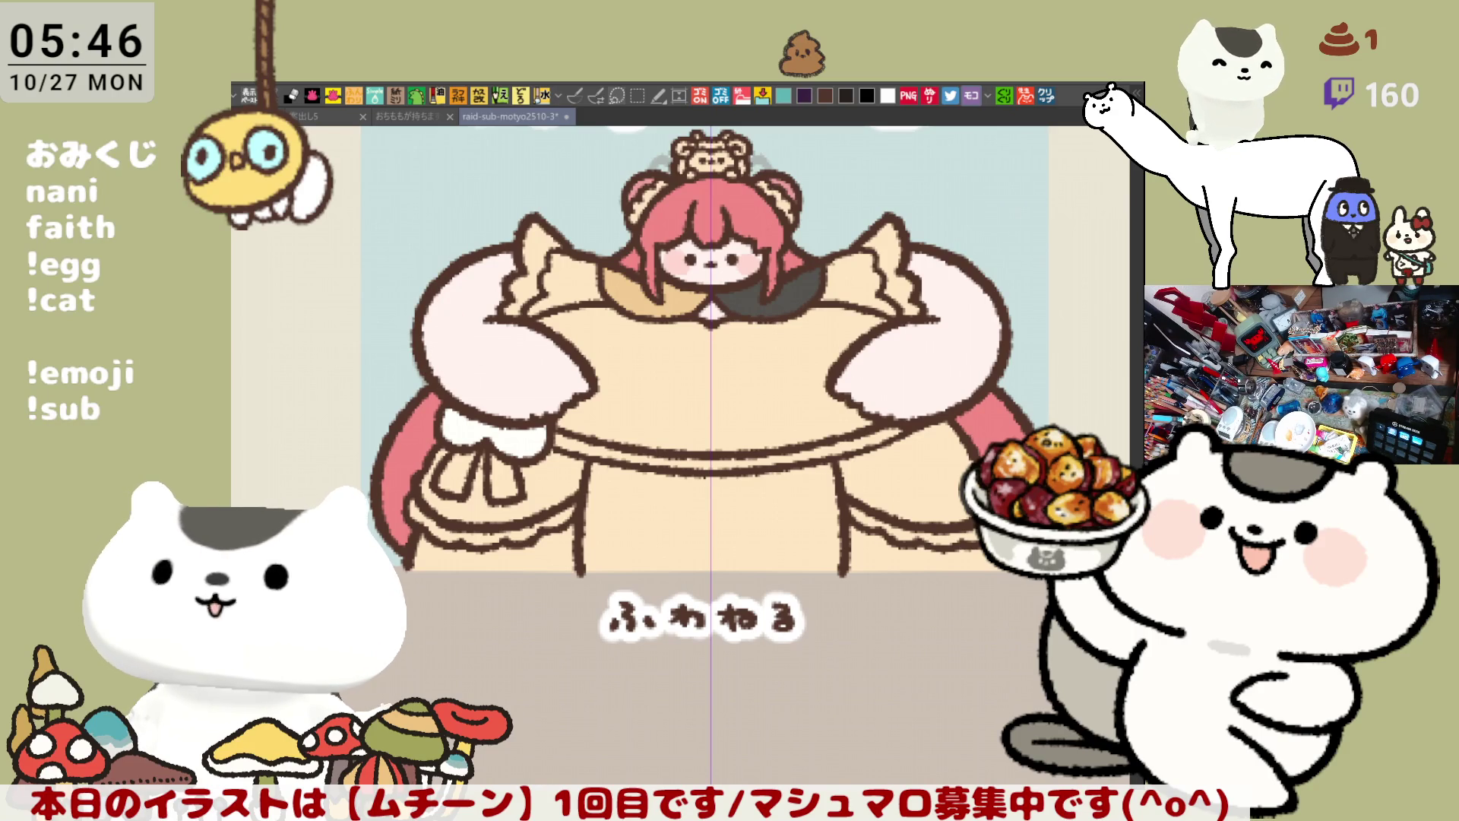
mouse_move(441, 327)
left_mouse_down()
mouse_move(437, 361)
mouse_move(456, 342)
left_mouse_up()
mouse_move(998, 320)
left_mouse_down()
mouse_move(977, 376)
mouse_move(986, 344)
left_mouse_up()
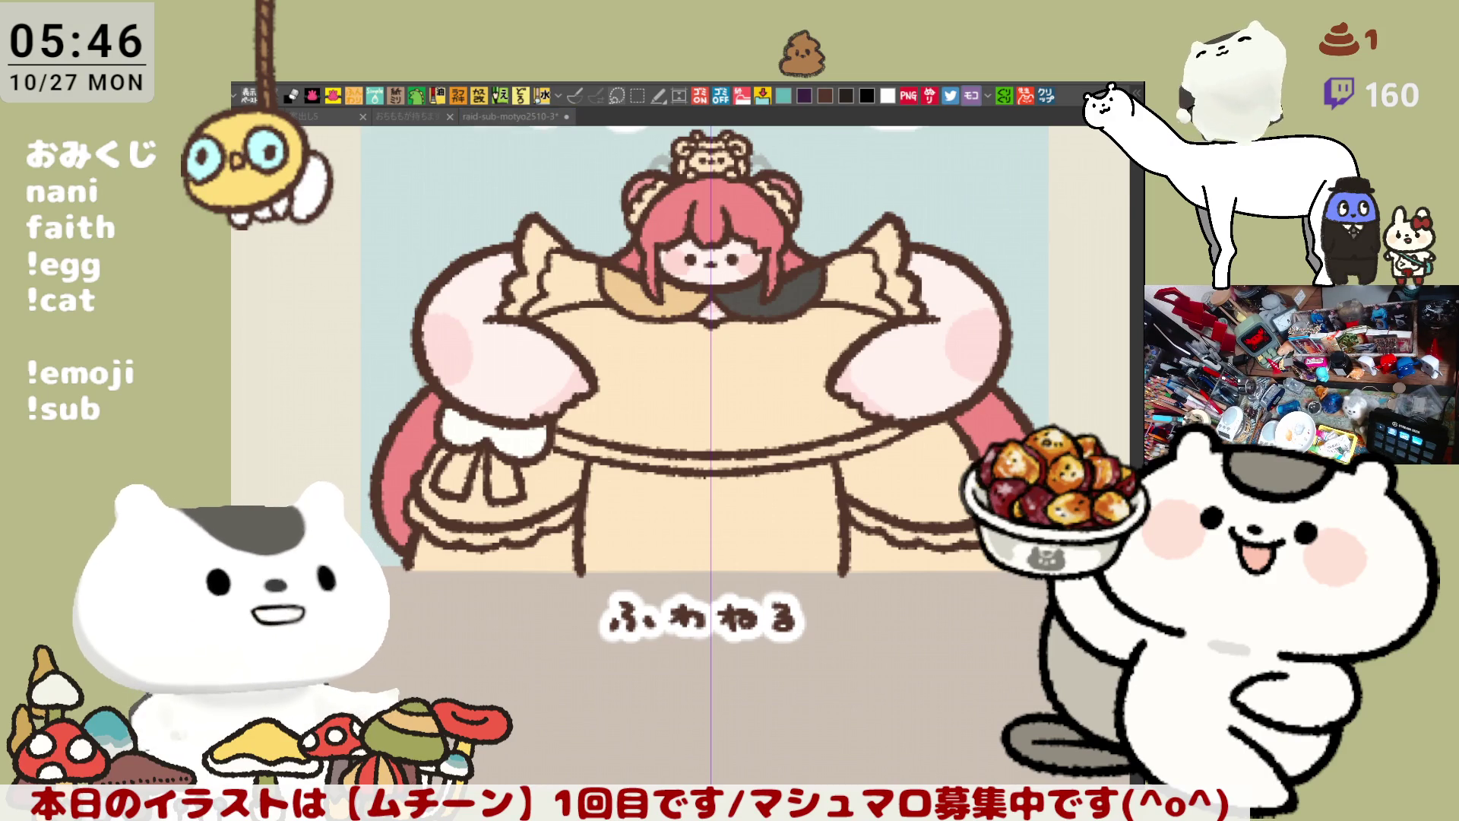
Step: Fill the ribbon bow's lower left and lower right loops white
left_click(526, 420)
left_click(457, 473)
left_click(506, 477)
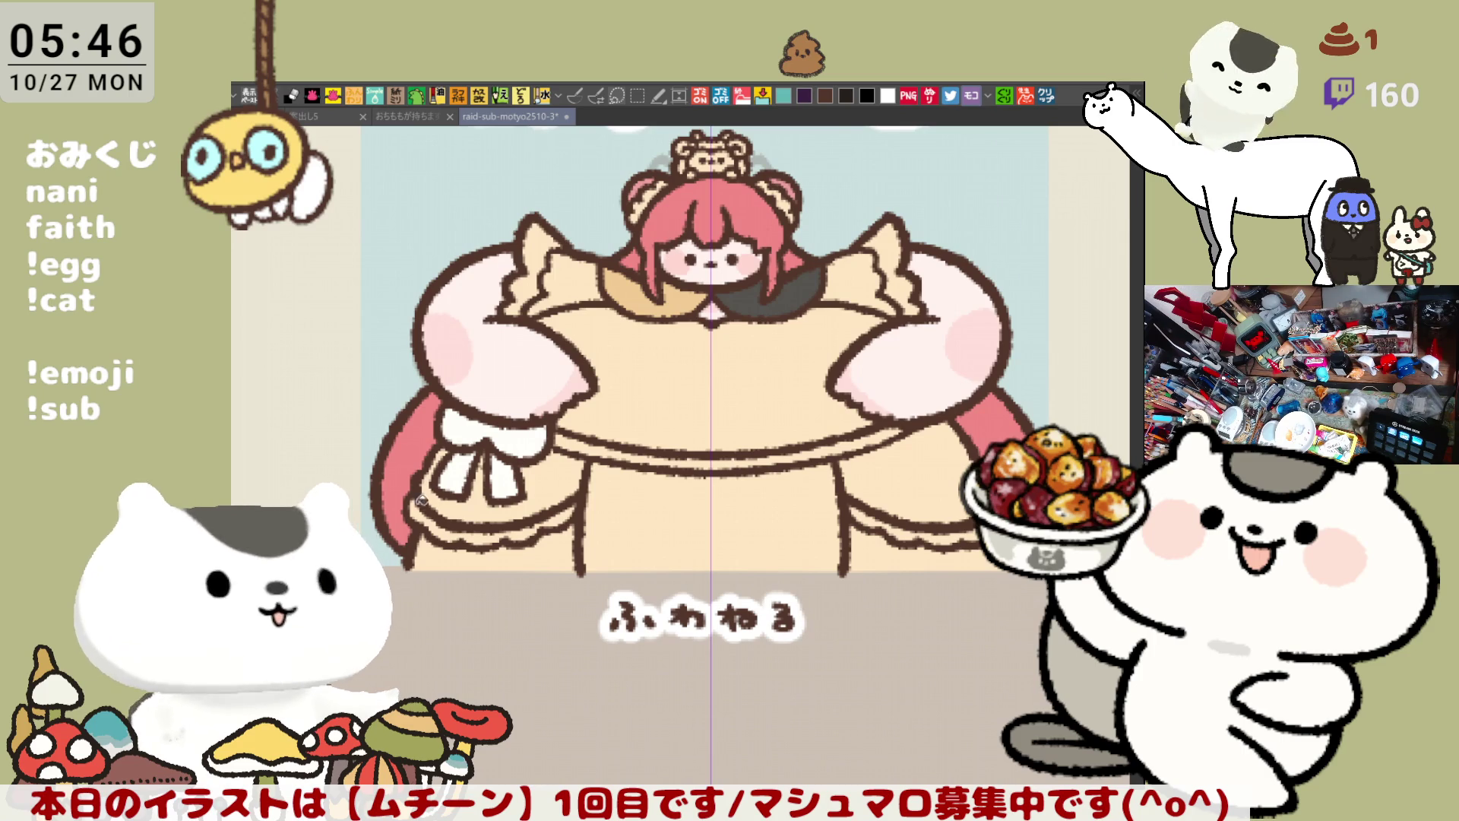